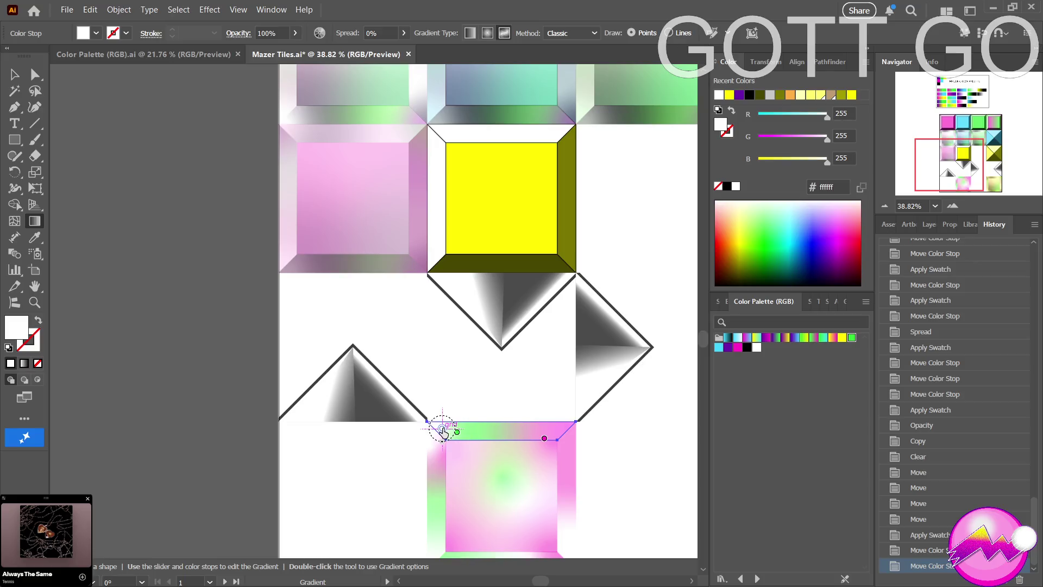
Reposition the green and magenta stops on the top bevel strip's gradient.
drag(442, 431, 449, 435)
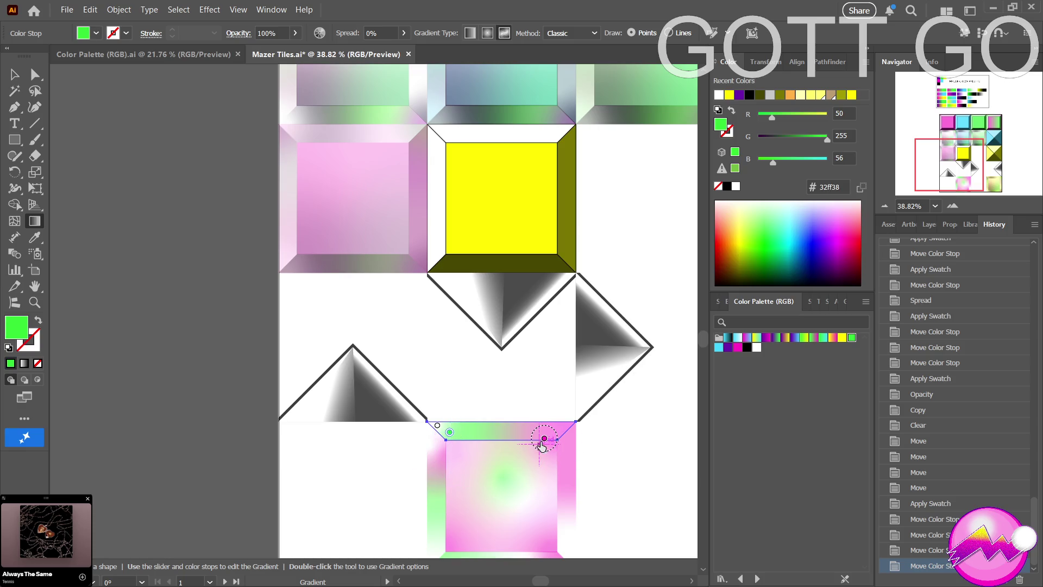
drag(449, 438, 454, 437)
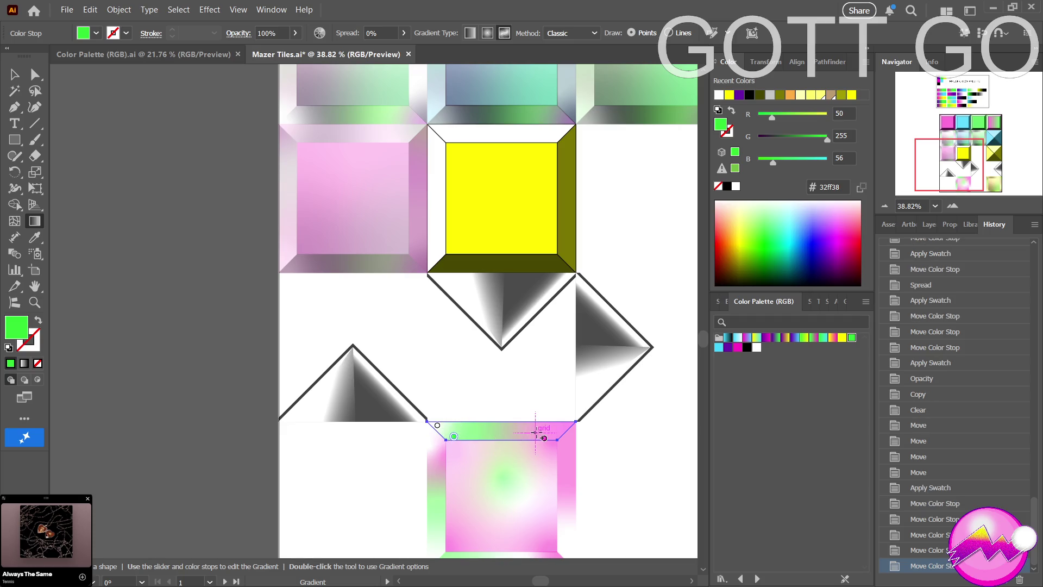
mouse_move(546, 444)
mouse_down()
mouse_move(544, 432)
mouse_move(494, 431)
mouse_up()
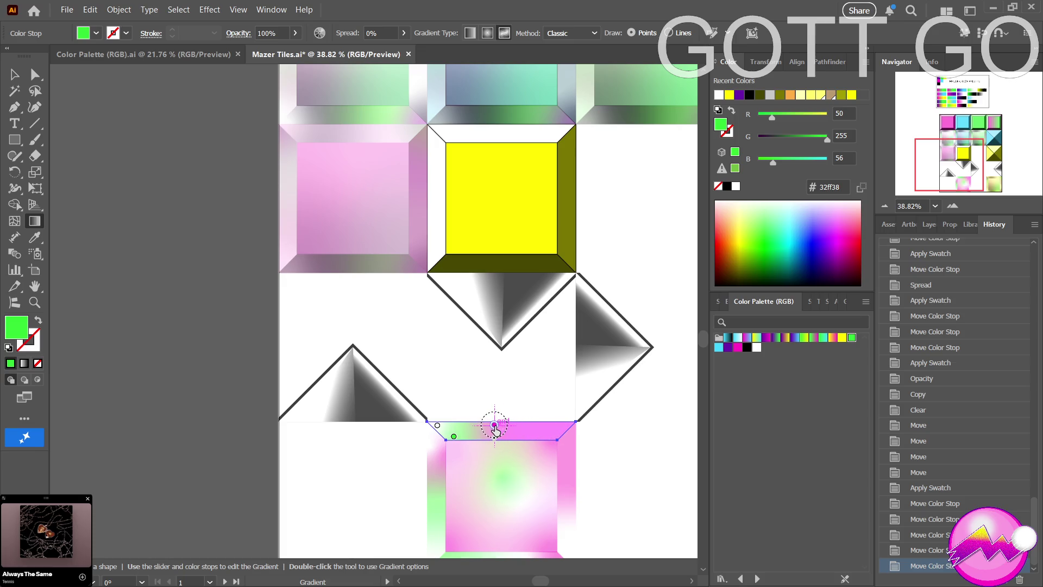
Add a new green stop to the top strip's gradient, then zoom out to the artboard.
click(553, 436)
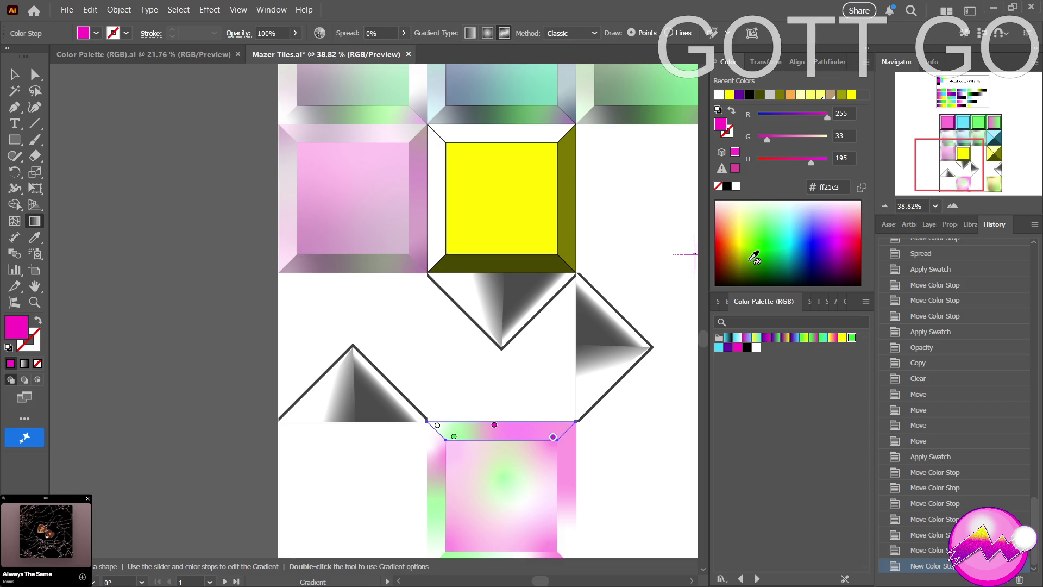
scroll(635, 259, up, 1)
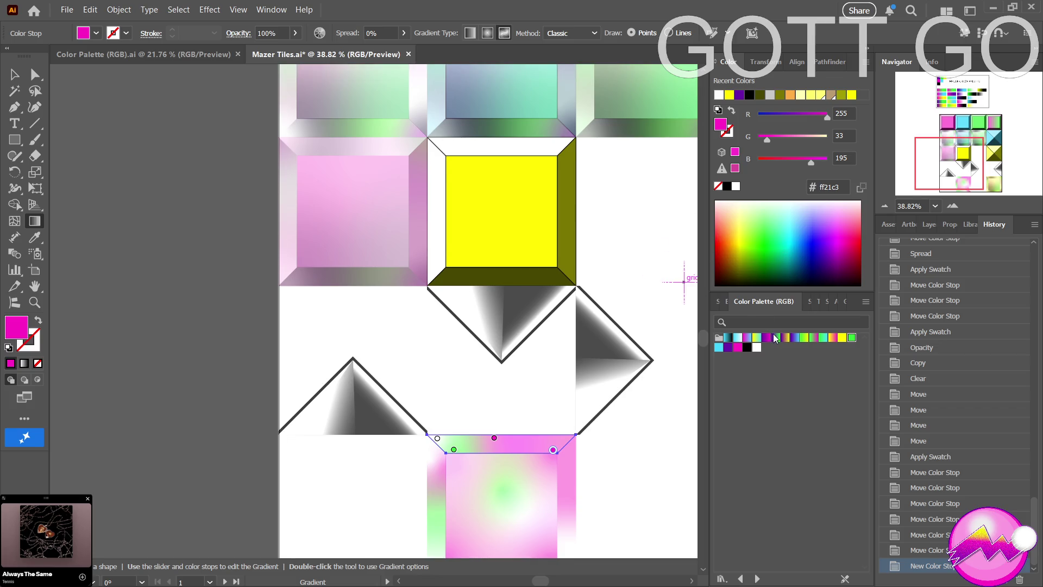
click(851, 338)
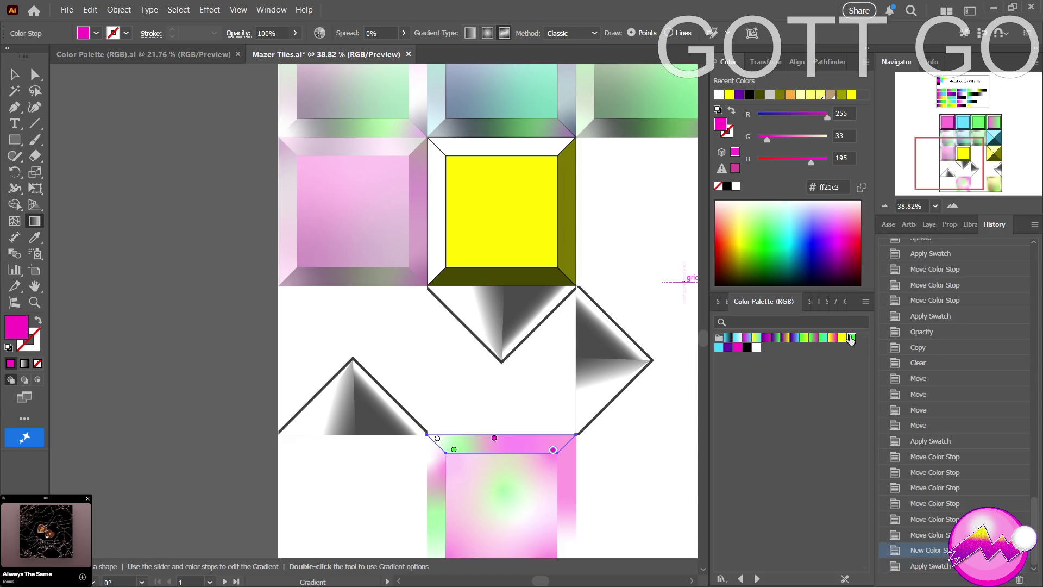
key(z)
mouse_move(605, 477)
mouse_down()
mouse_move(524, 472)
mouse_move(404, 353)
mouse_up()
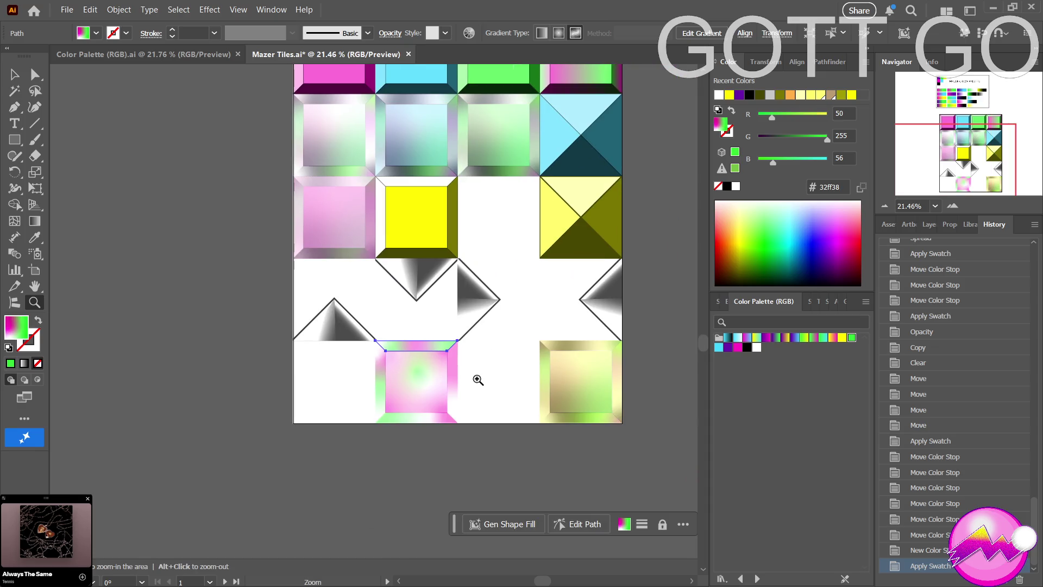
Zoom in on the lower pink-and-green tile and direct-select its right bevel strip.
scroll(435, 400, up, 1)
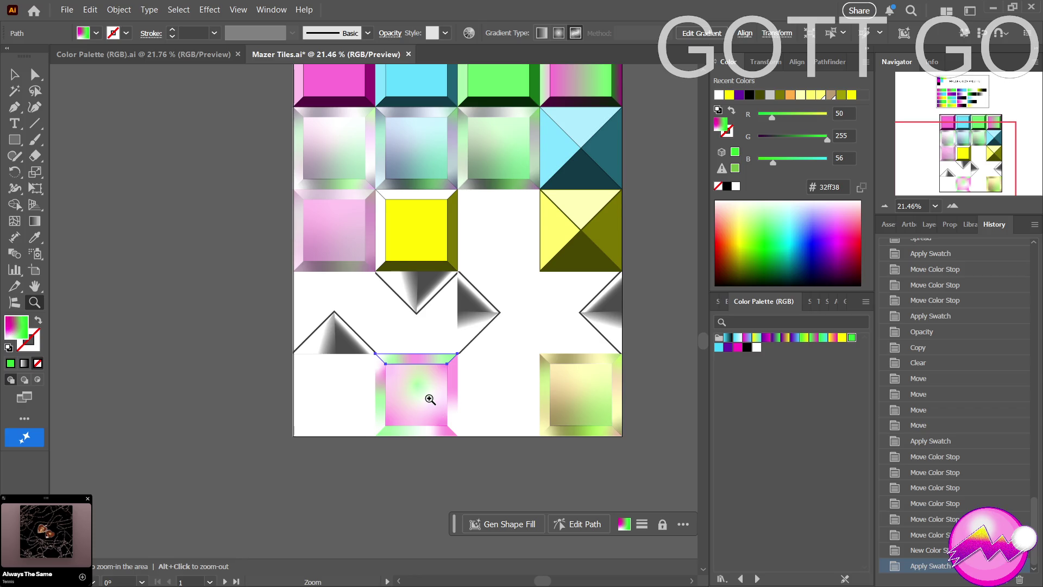
drag(430, 399, 503, 392)
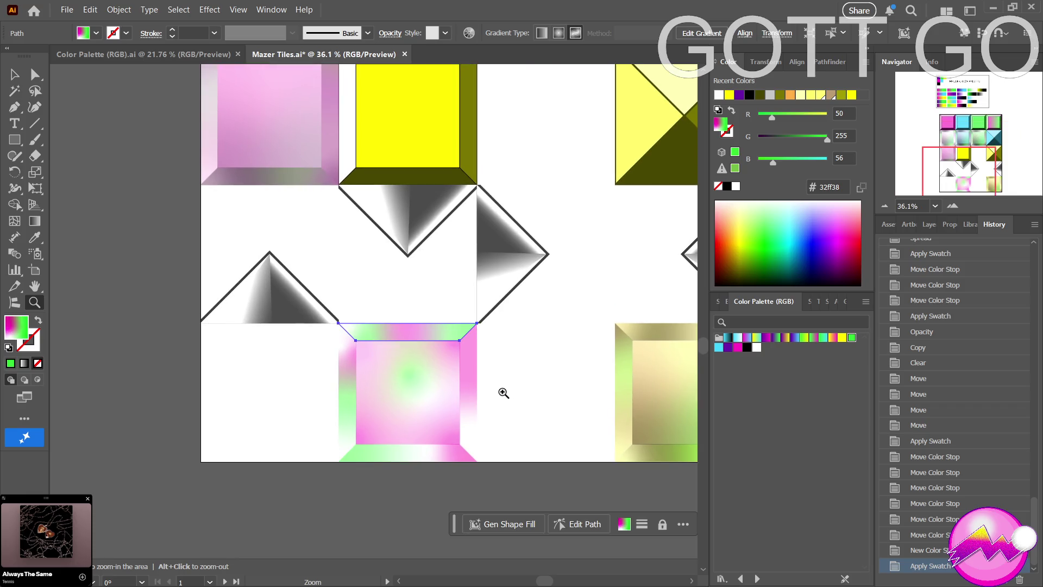
key(a)
click(473, 398)
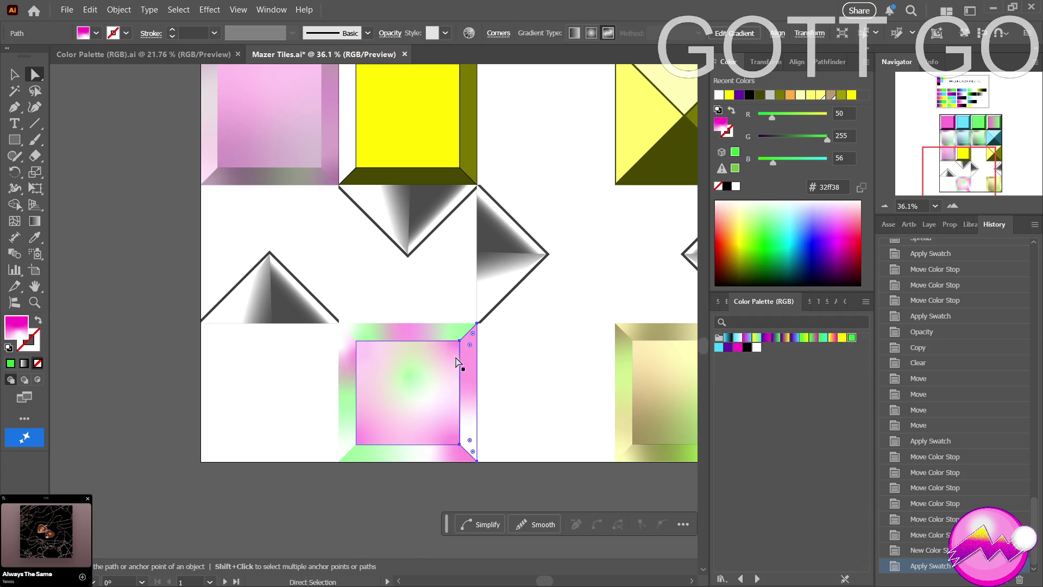
Add a magenta stop near the right strip's bottom and reposition the magenta and white stops.
key(g)
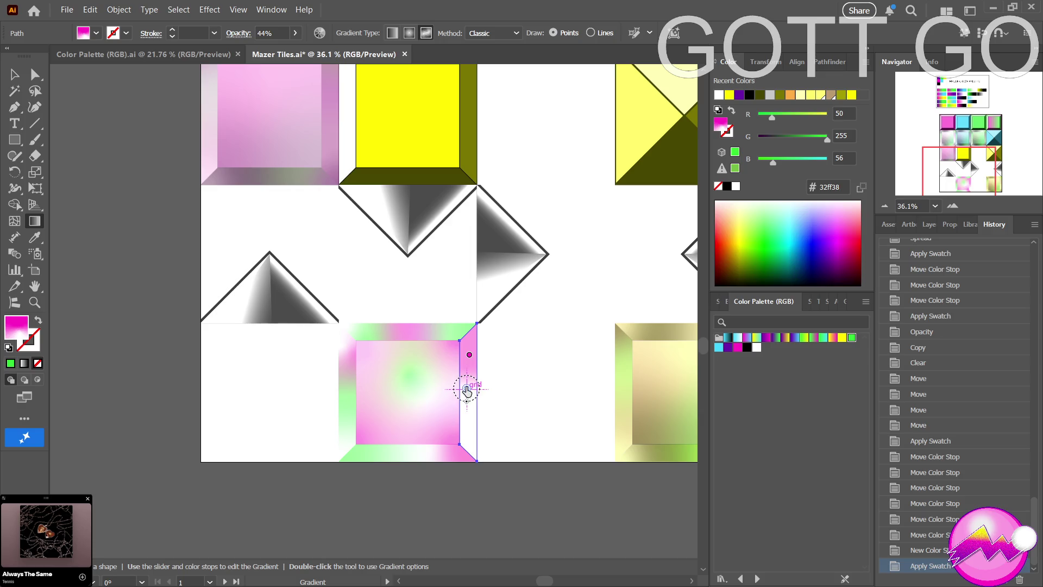
click(470, 355)
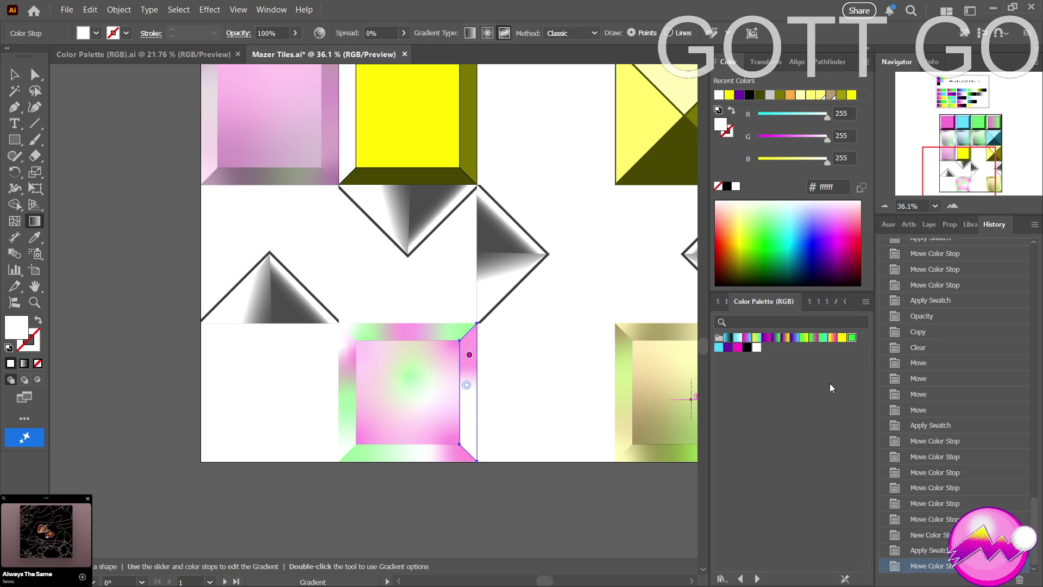
click(469, 438)
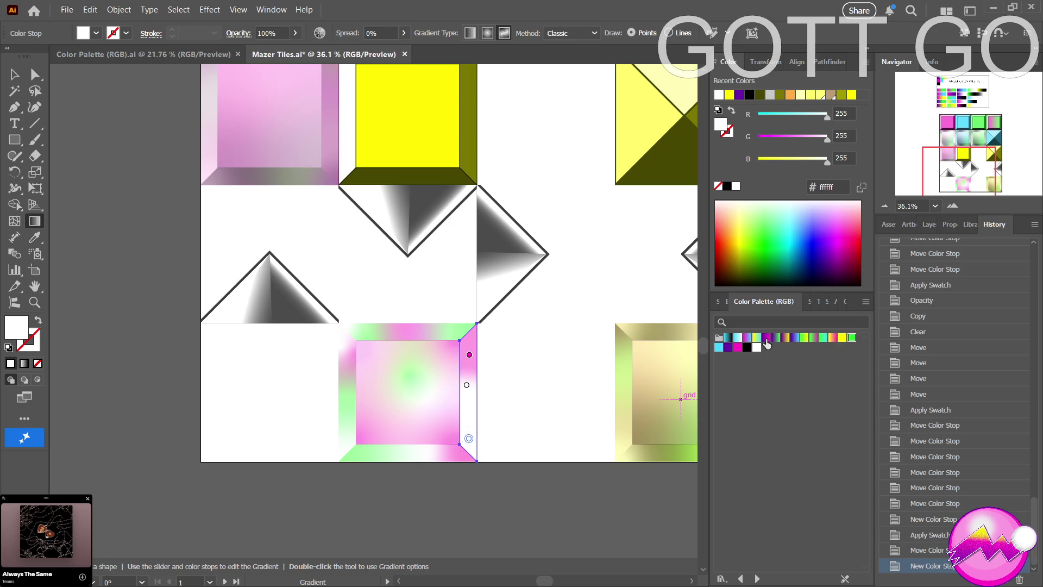
click(737, 349)
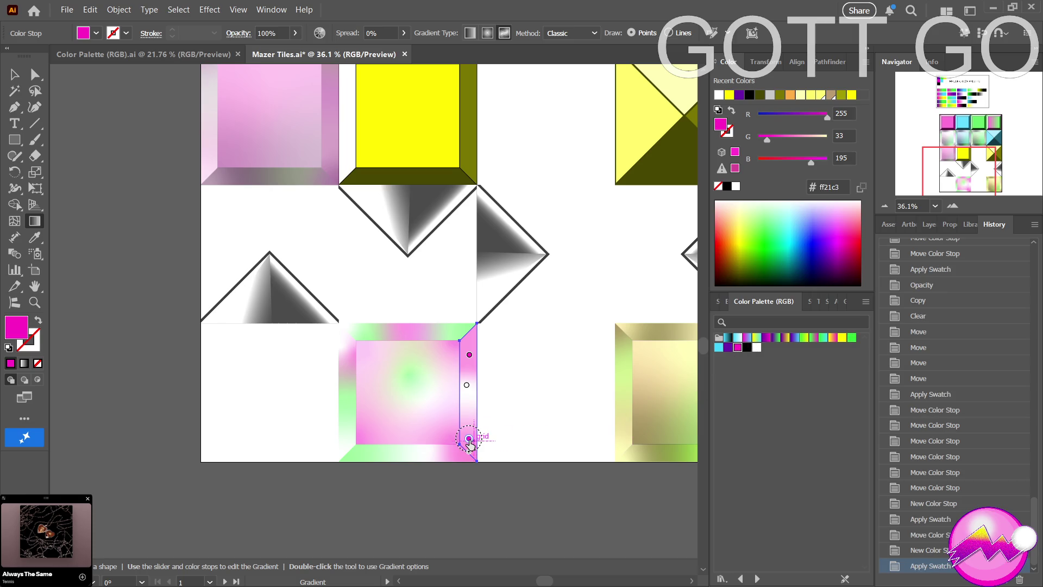
drag(468, 440, 470, 423)
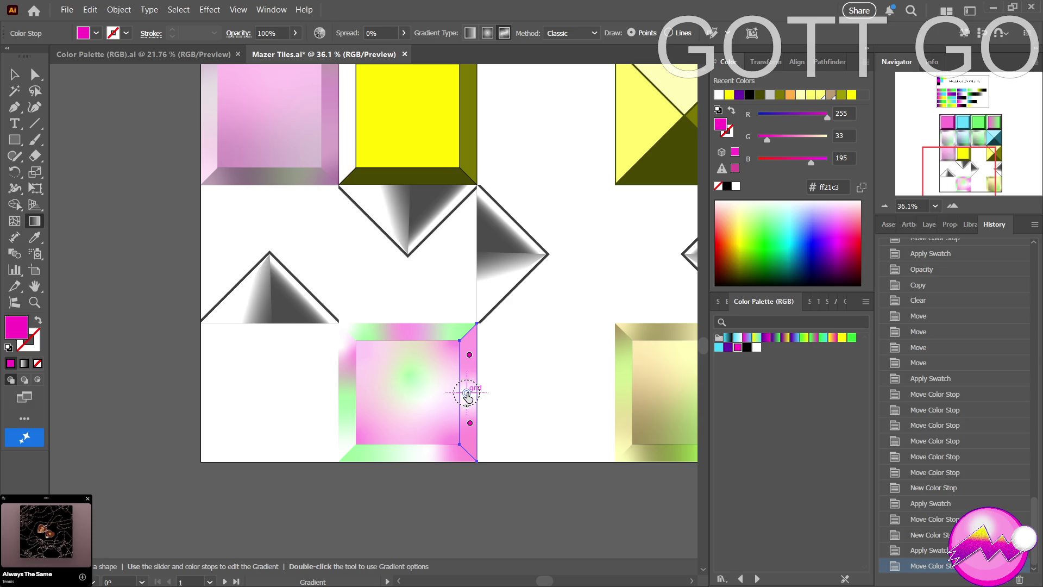
drag(466, 385, 466, 393)
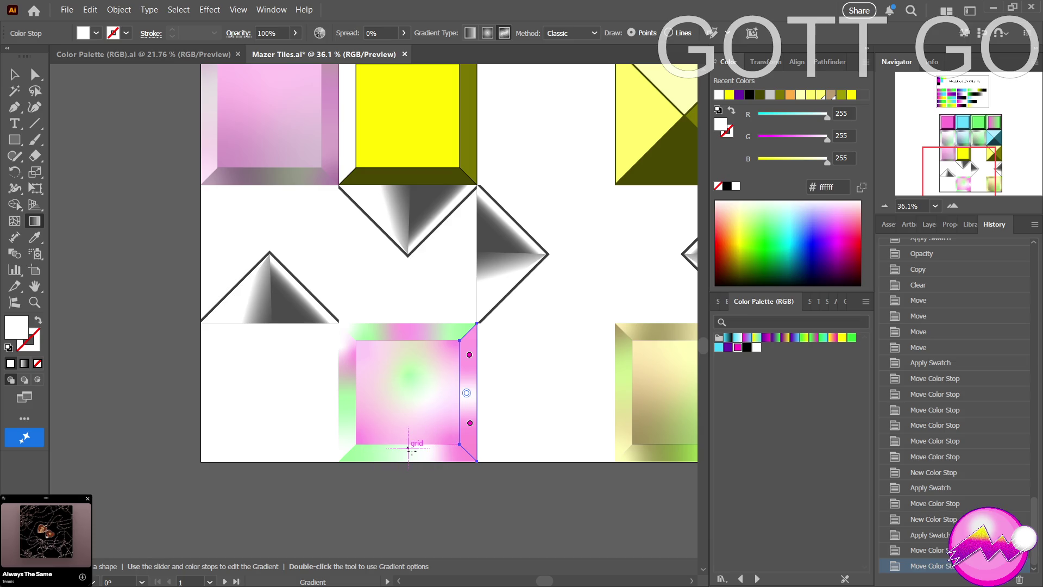
Direct-select the tile's bottom bevel strip and bring up its gradient controls.
key(a)
click(423, 455)
key(g)
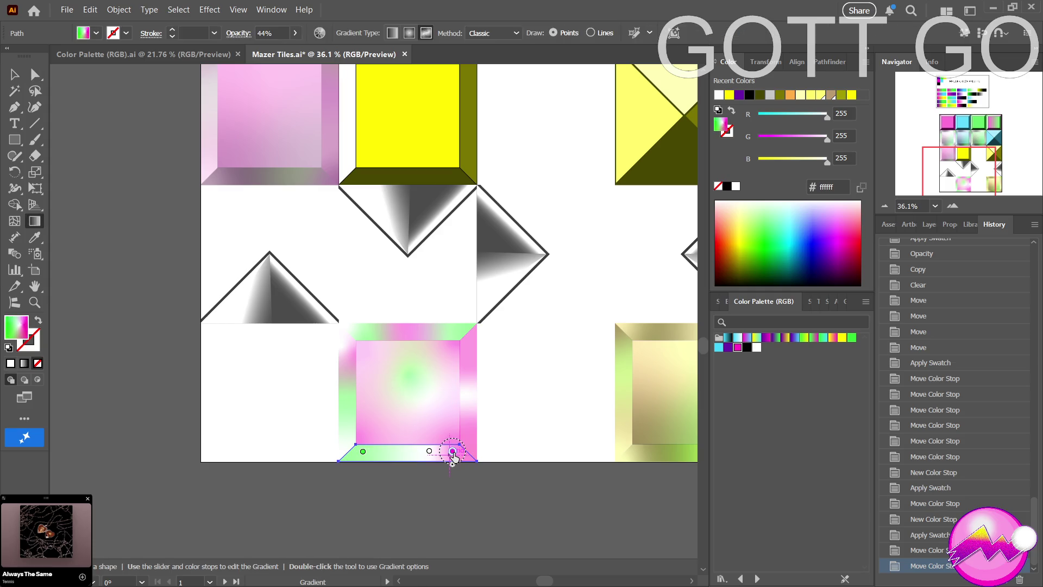
Make the bottom strip's right gradient stop green and its left-shifted middle stop magenta.
drag(454, 458, 460, 459)
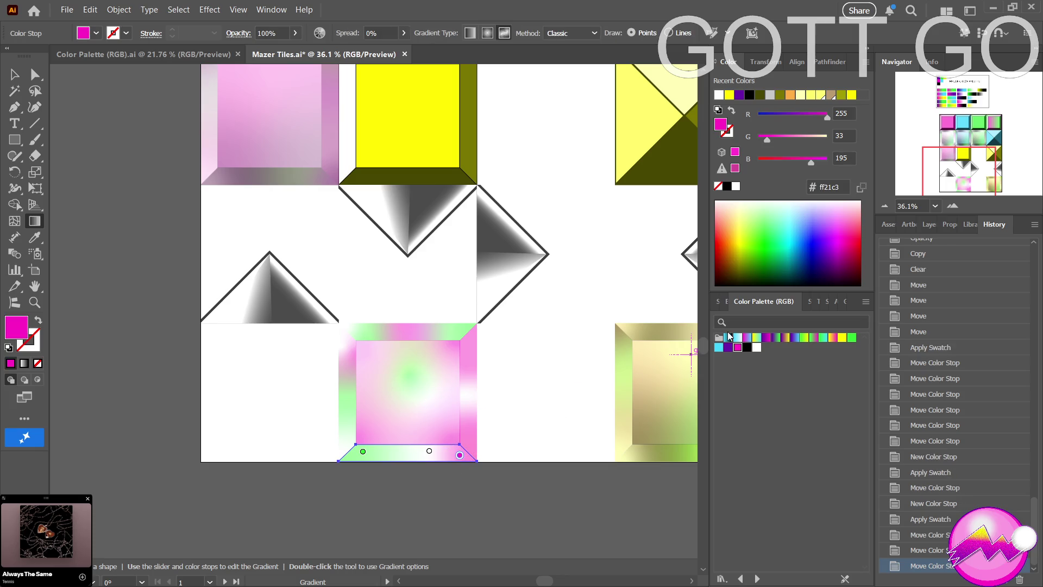
click(851, 339)
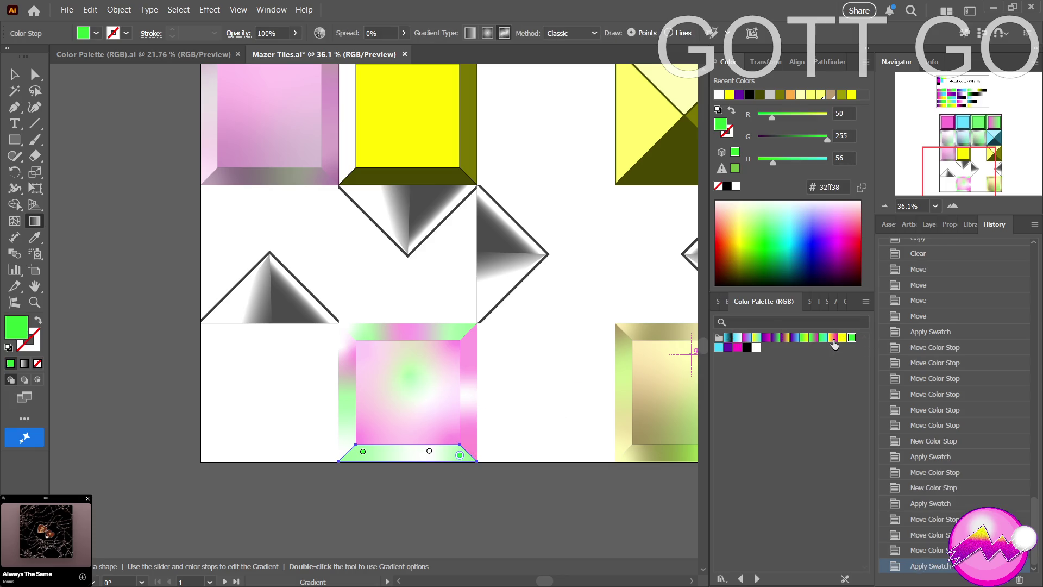
click(428, 452)
drag(428, 451, 407, 457)
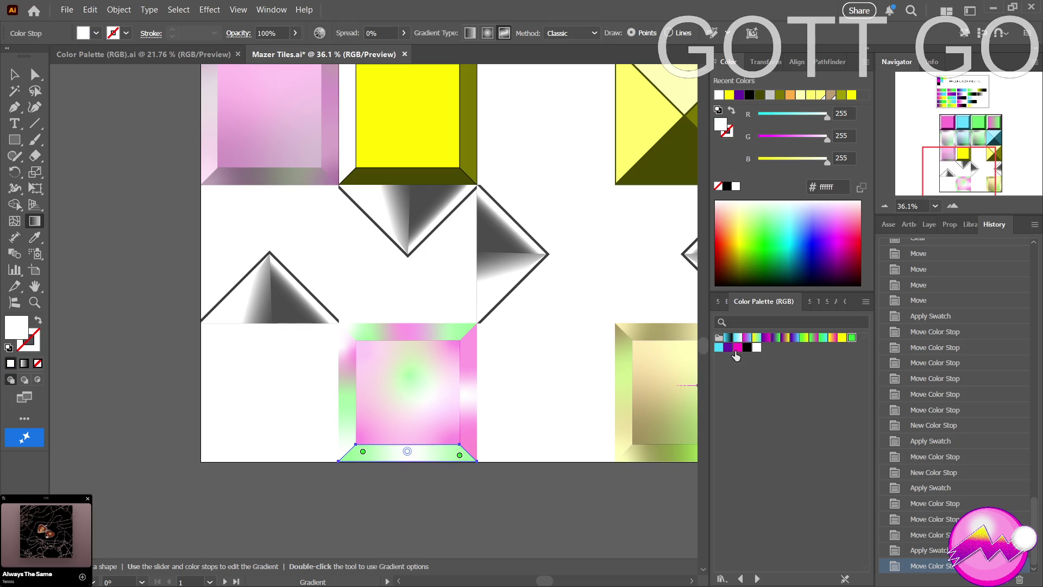
click(737, 347)
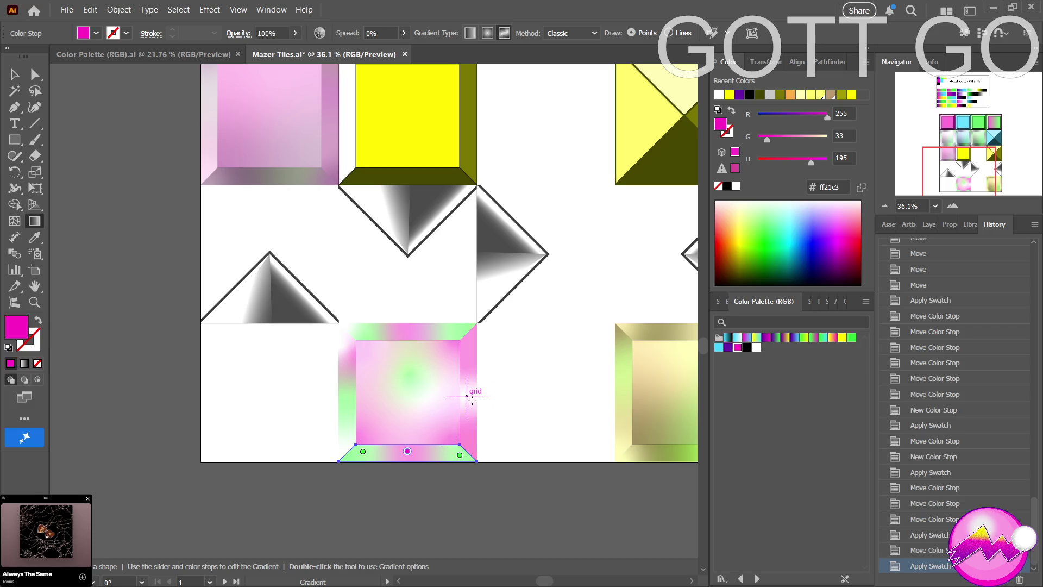
key(a)
click(466, 395)
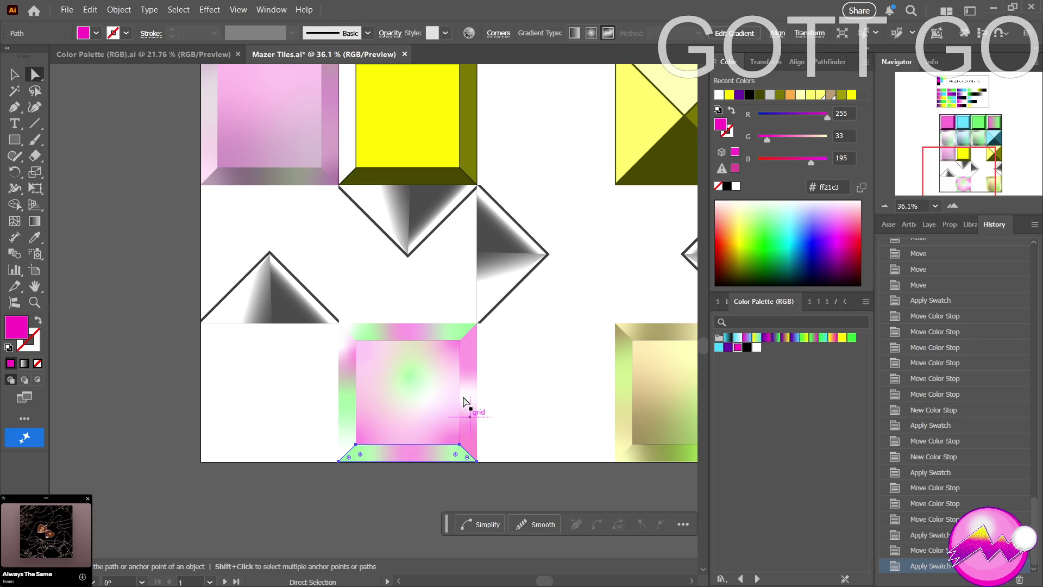
Change the right strip's white middle gradient stop to green, then zoom out and deselect.
key(g)
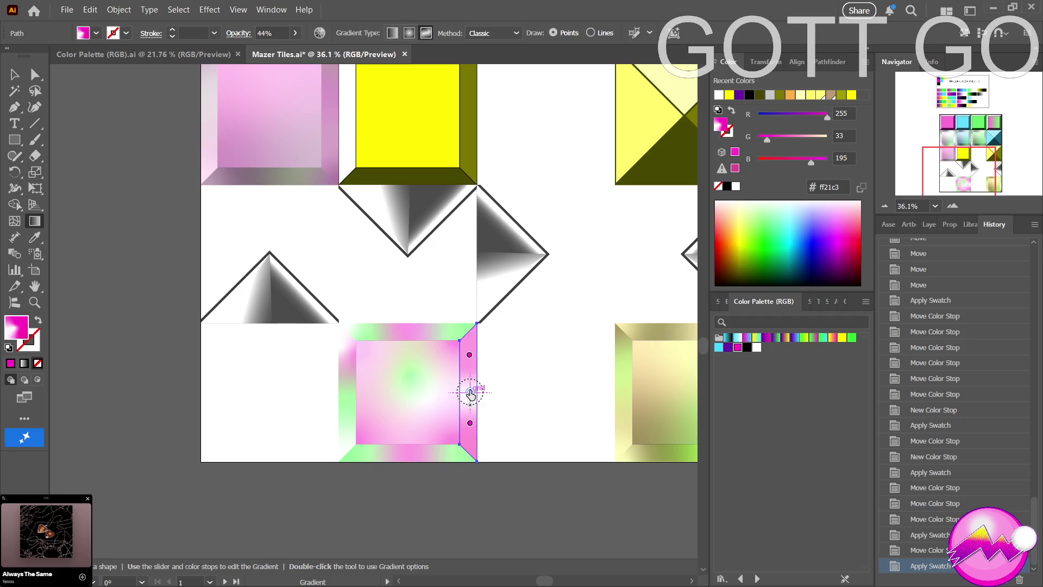
click(470, 389)
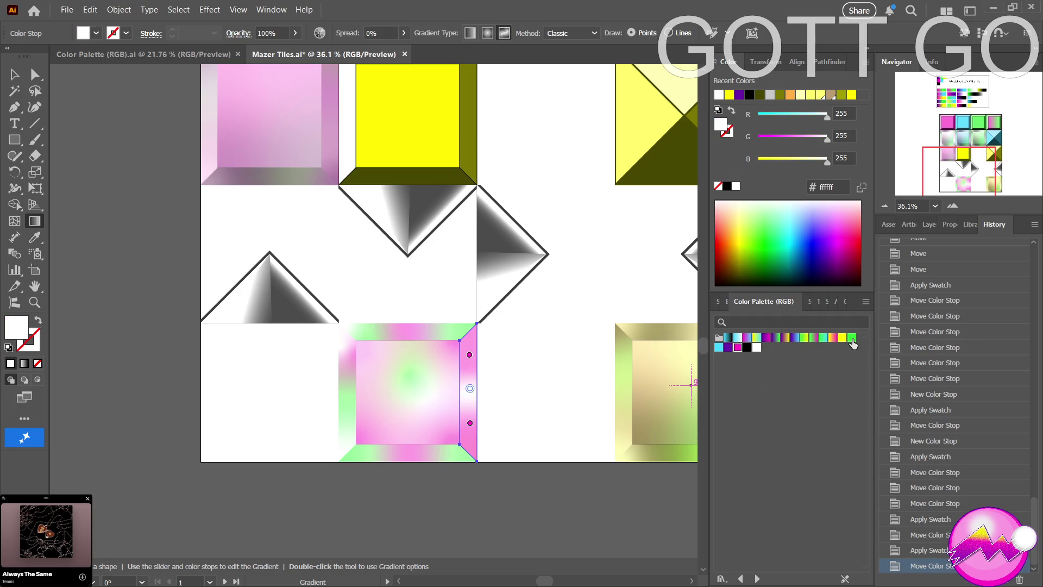
click(852, 339)
key(z)
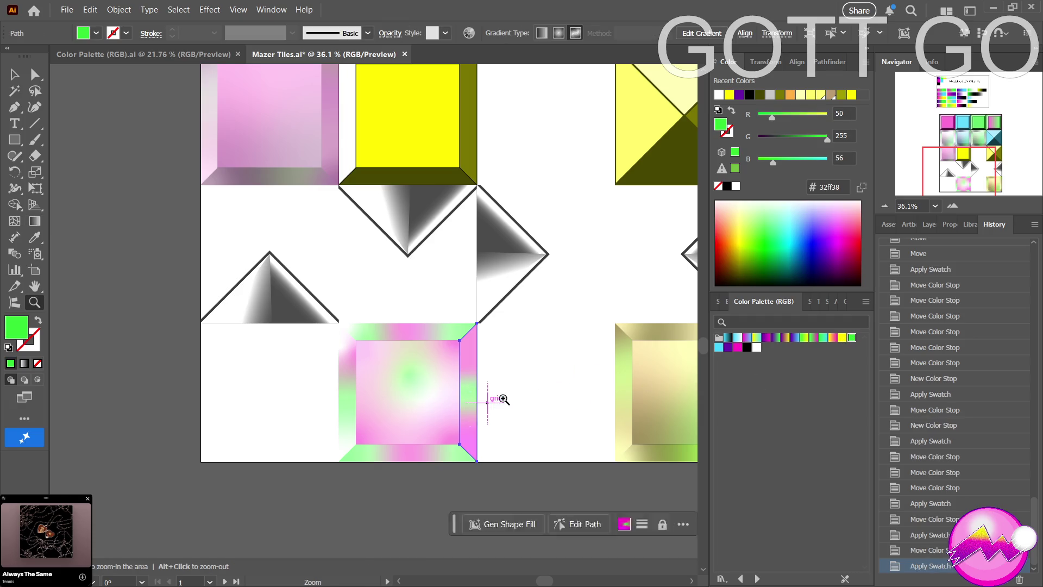
alt+click(502, 398)
key(ctrl+shift+a)
Zoom out to 21.46%, pan to the artboard's top, and select the yellow pyramid tile.
alt+click(481, 482)
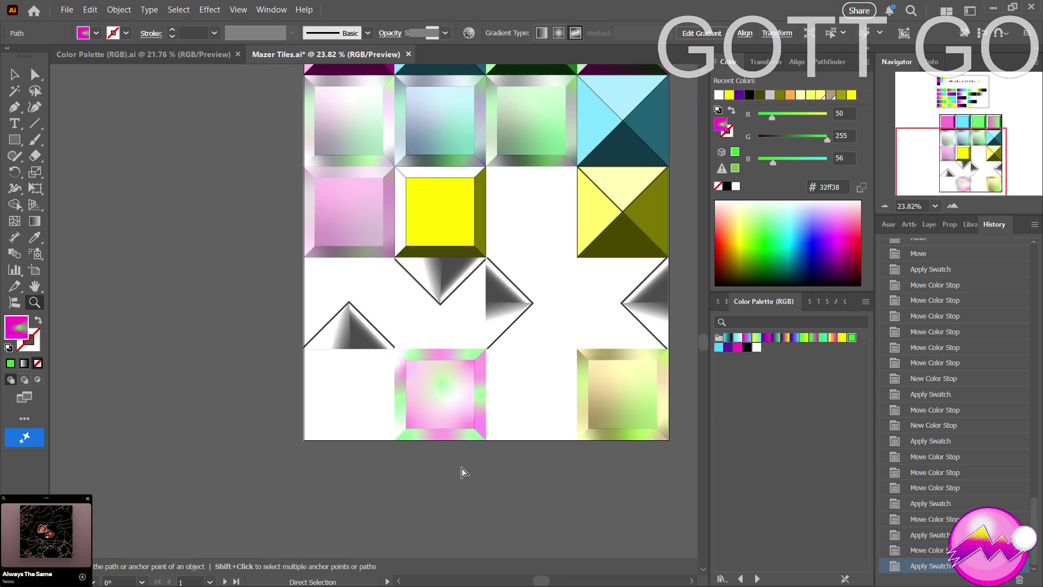
alt+click(468, 468)
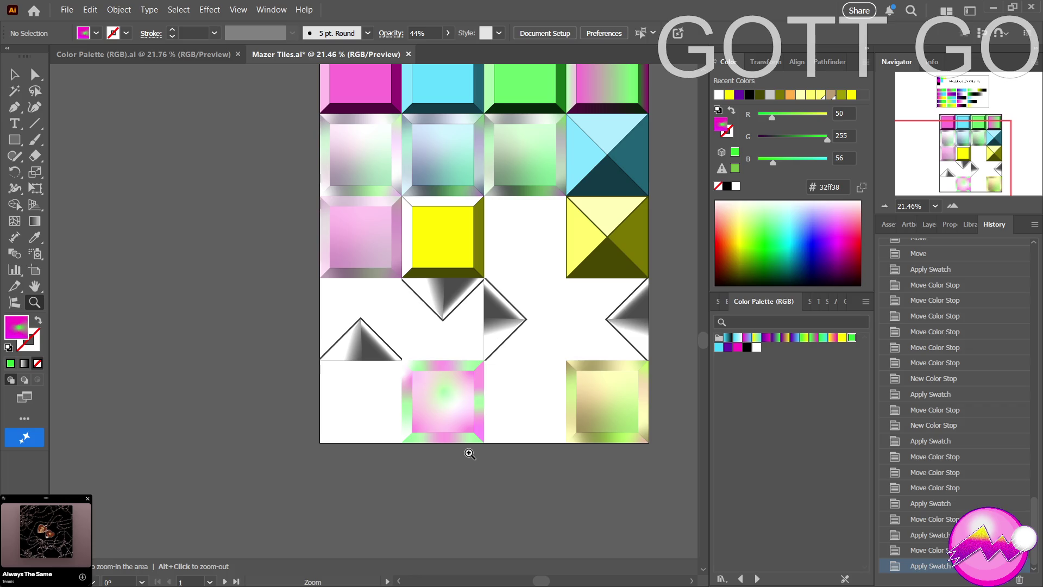
mouse_move(482, 474)
mouse_down()
mouse_move(457, 509)
mouse_move(486, 437)
mouse_up()
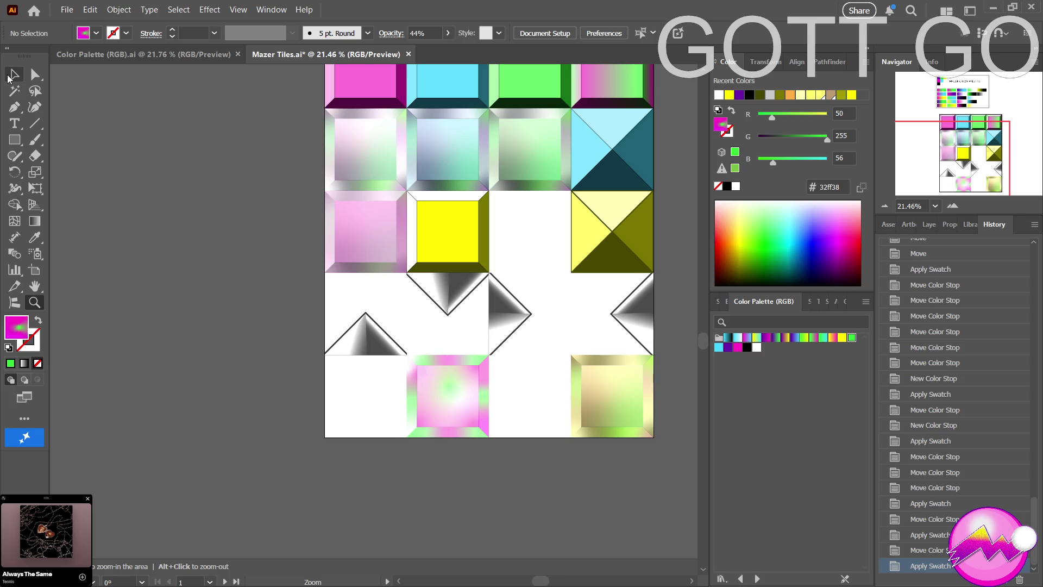
click(10, 78)
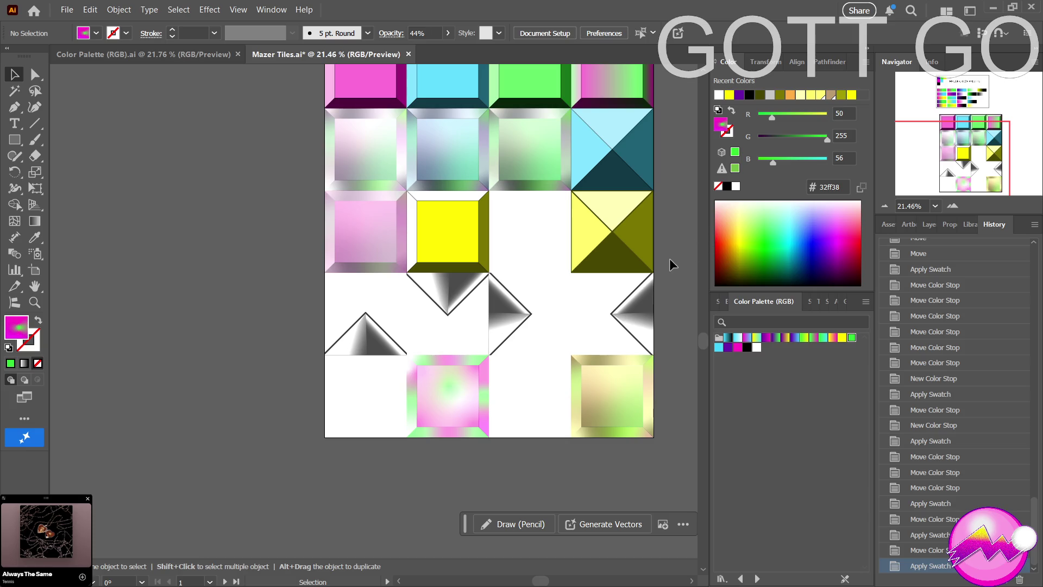
click(586, 204)
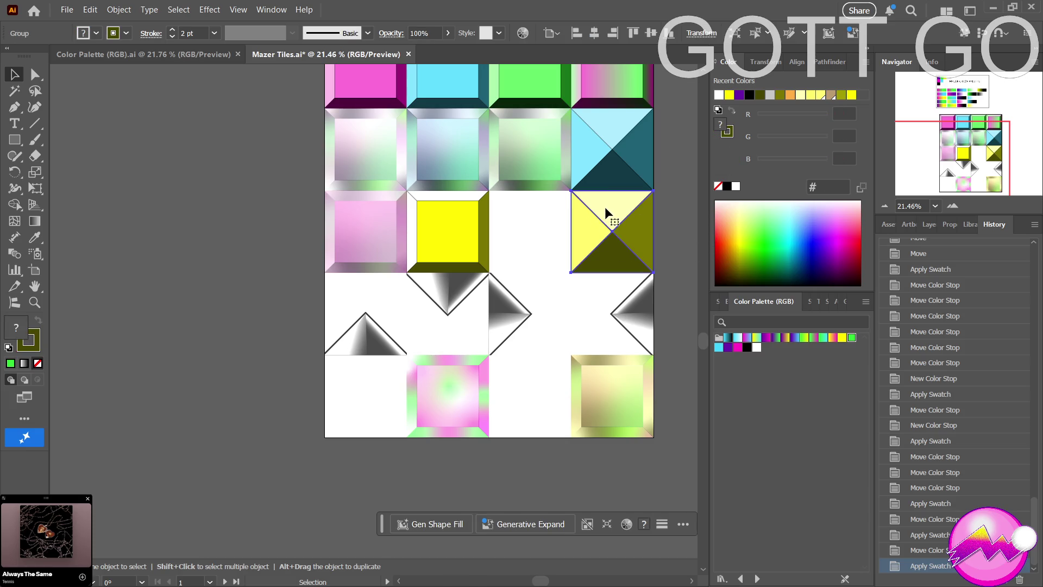
Alt-drag a copy of the yellow pyramid tile into the bottom-left cell and zoom in.
mouse_move(611, 207)
mouse_down()
mouse_move(348, 381)
mouse_move(372, 379)
mouse_up()
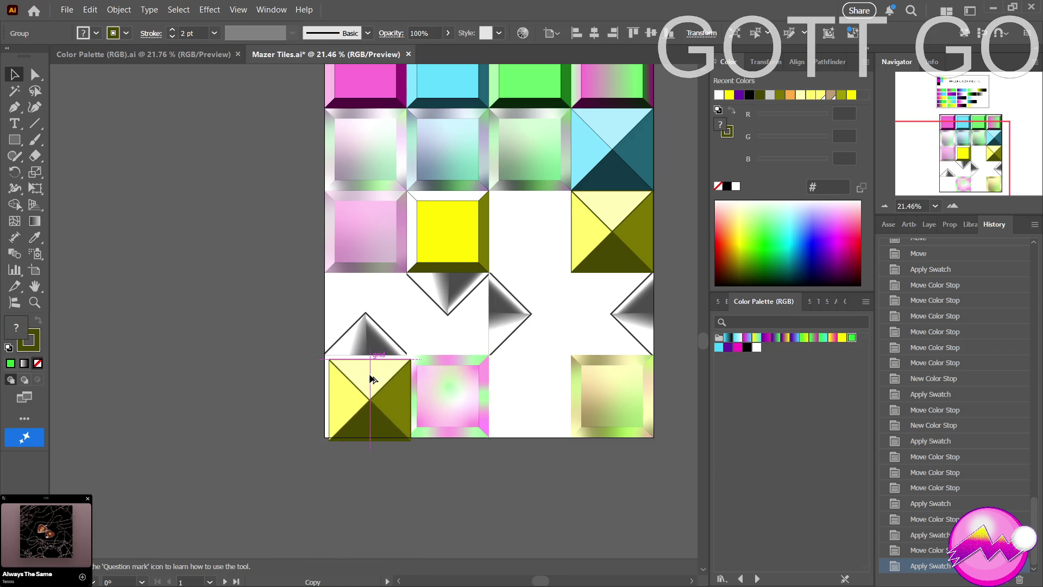
drag(372, 379, 369, 375)
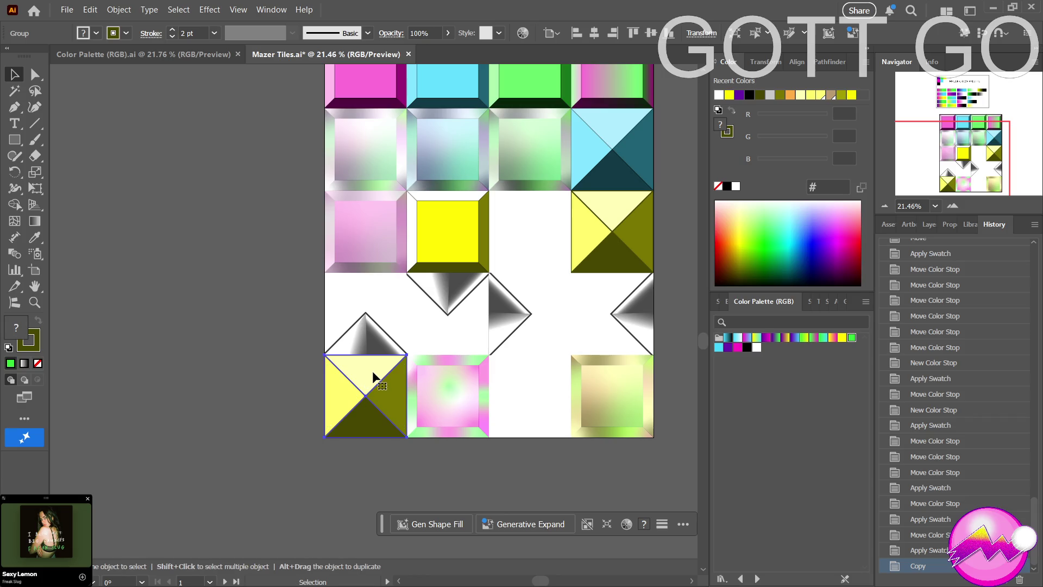
key(z)
mouse_move(386, 369)
mouse_down()
mouse_move(421, 360)
mouse_move(497, 299)
mouse_move(497, 261)
mouse_move(364, 258)
mouse_move(368, 181)
mouse_up()
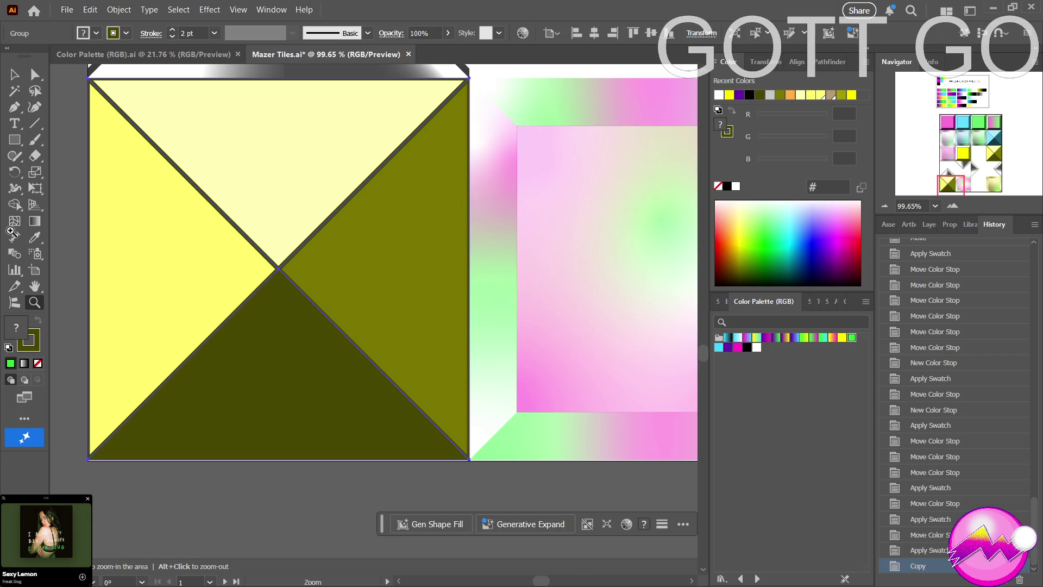
Give the copied tile black outlines and a solid magenta (ff21c3) fill.
click(39, 352)
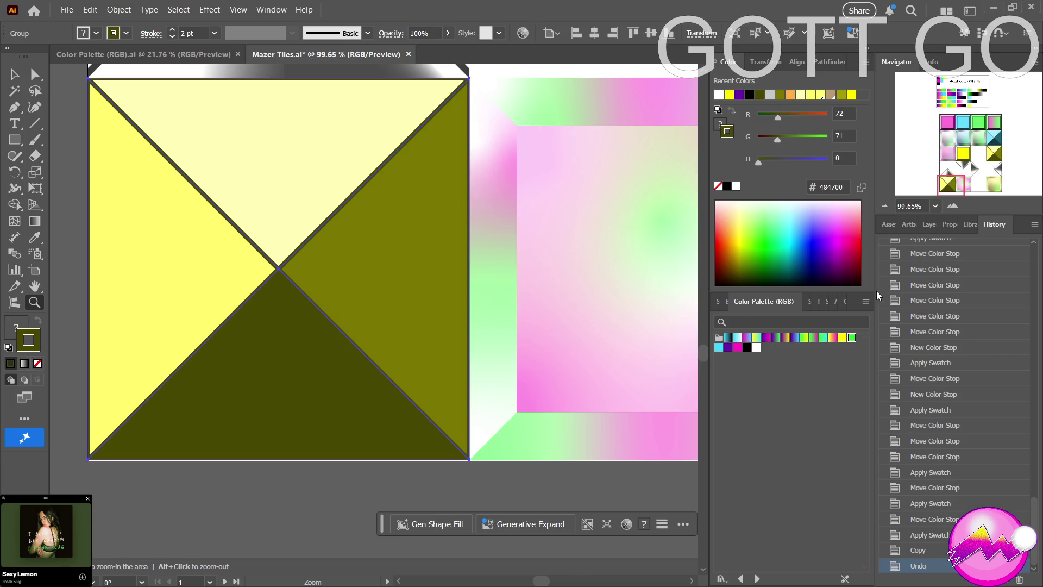
click(730, 349)
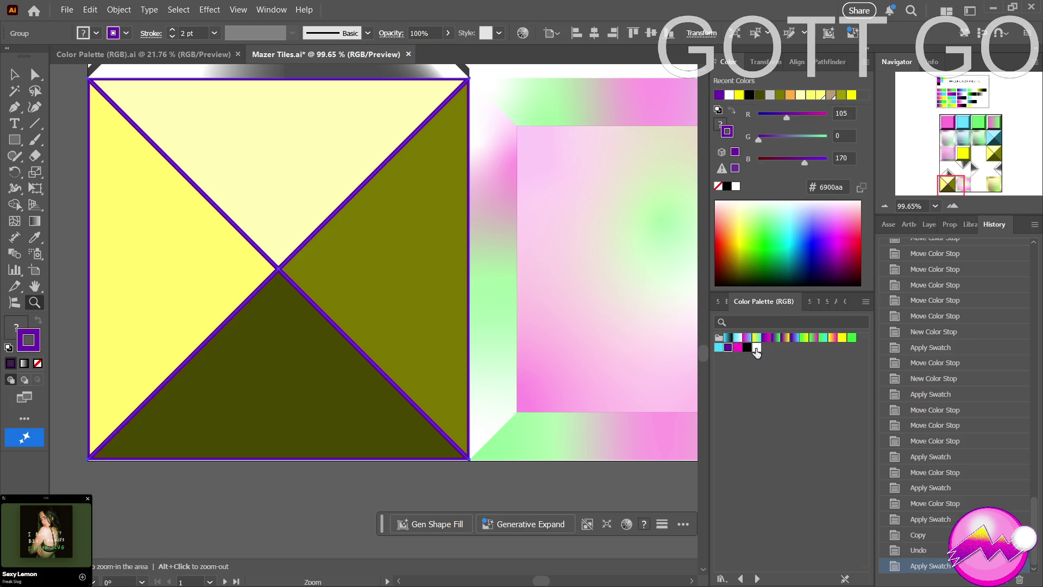
click(747, 349)
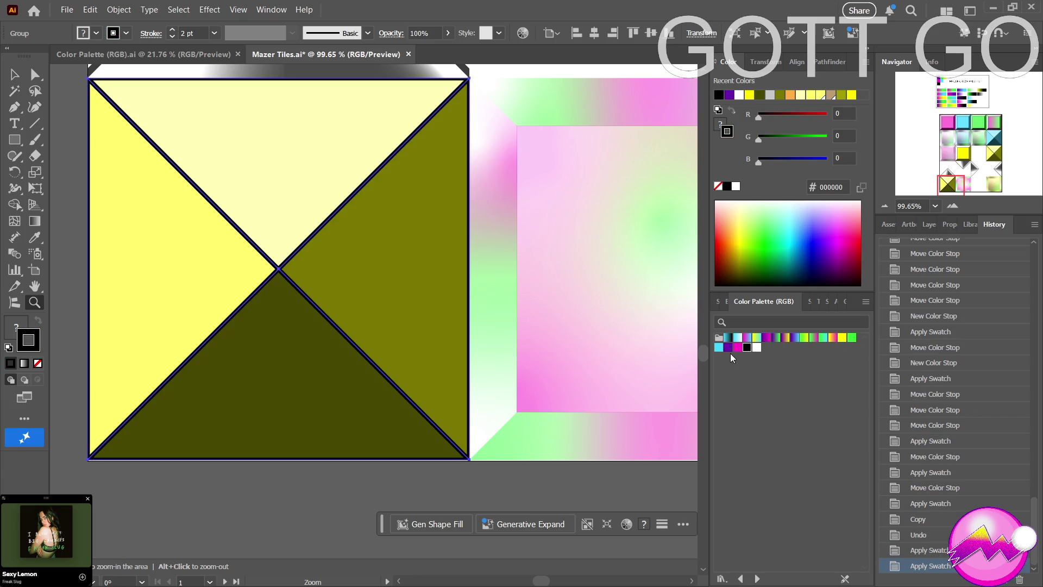
click(16, 328)
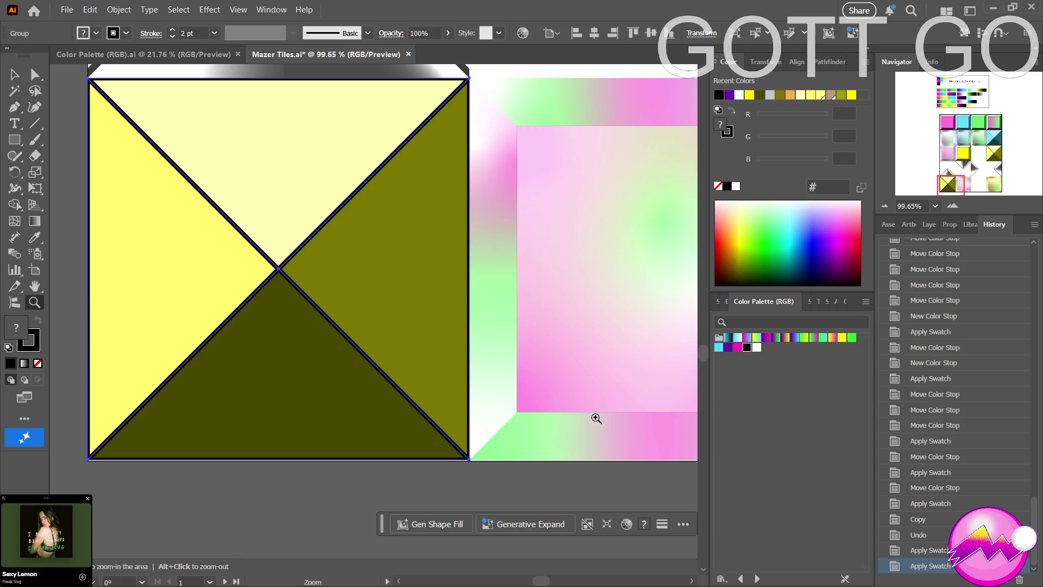
click(737, 348)
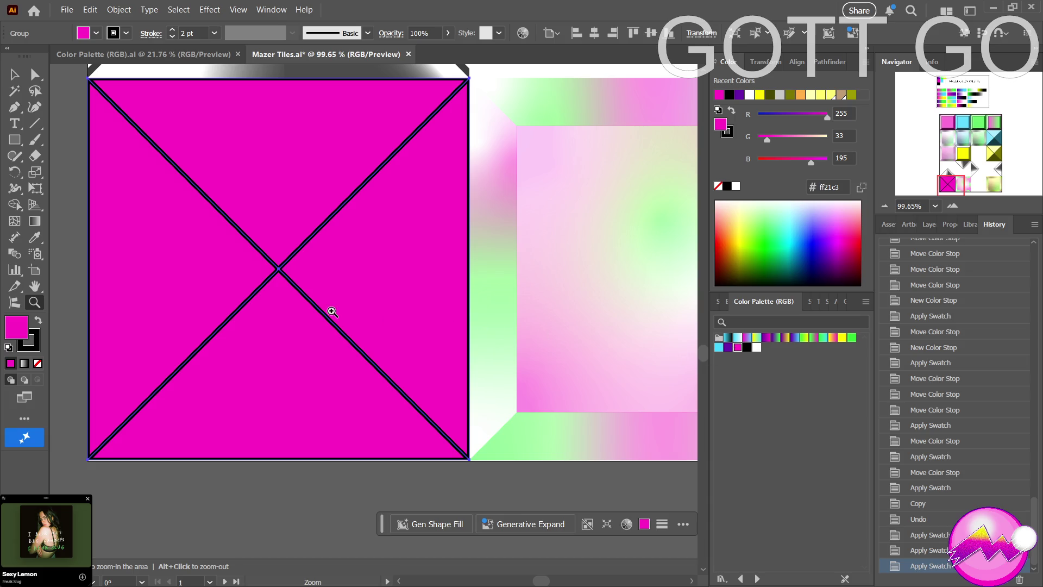
Undo an accidental move of the magenta tile, zoom out to neighbouring tiles, and deselect.
key(a)
drag(369, 308, 231, 309)
key(ctrl+z)
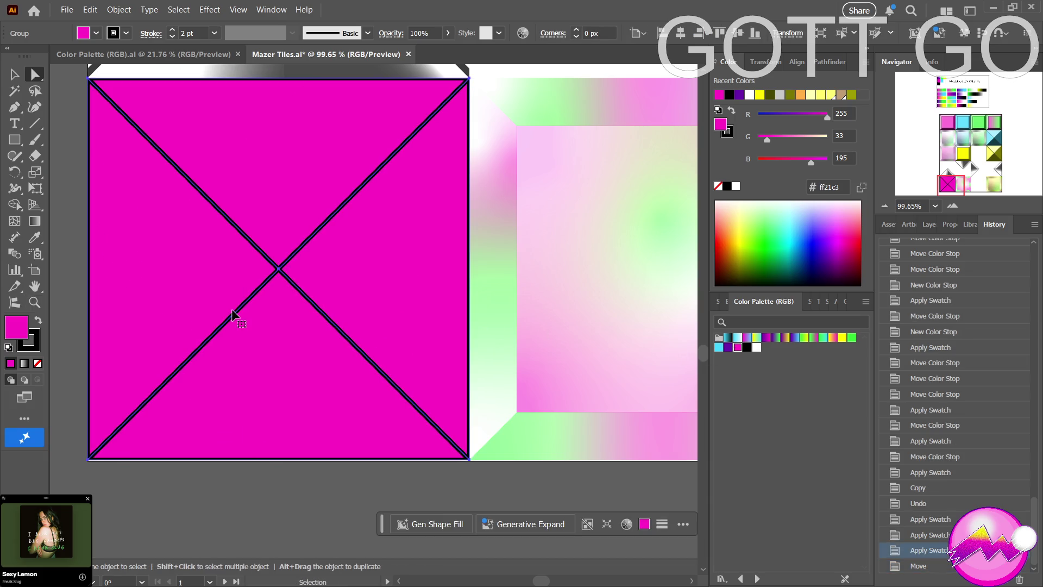
key(z)
alt+click(239, 315)
alt+click(159, 375)
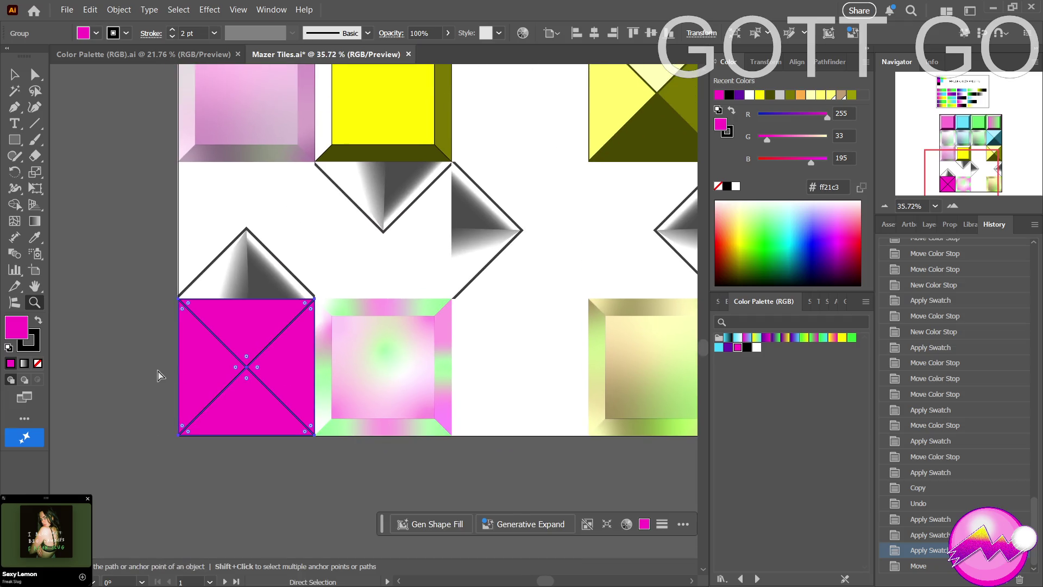
key(ctrl+shift+a)
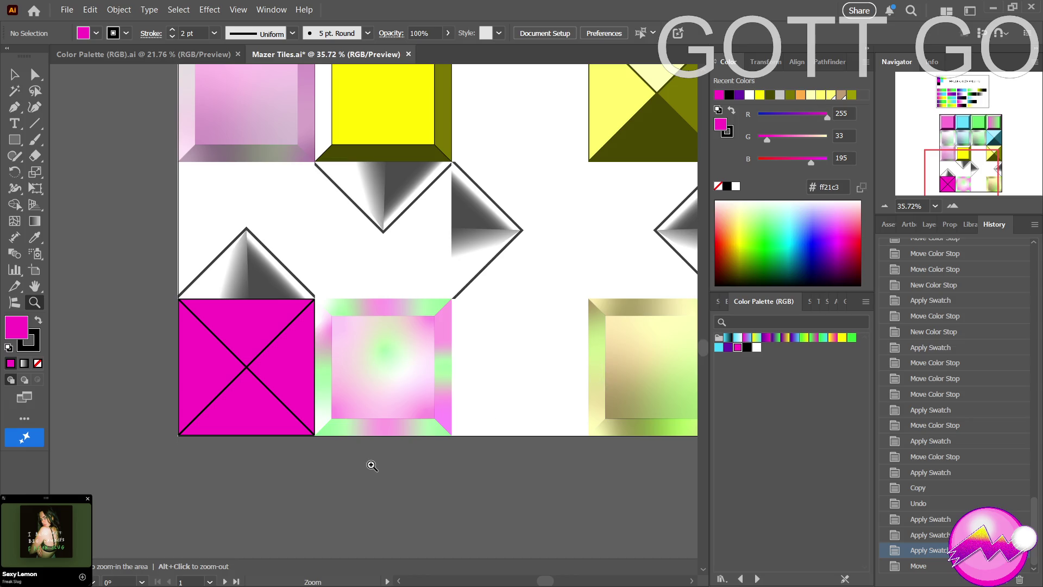
Zoom out and pan until both artboards fit, then bring up the Color Palette document.
key(a)
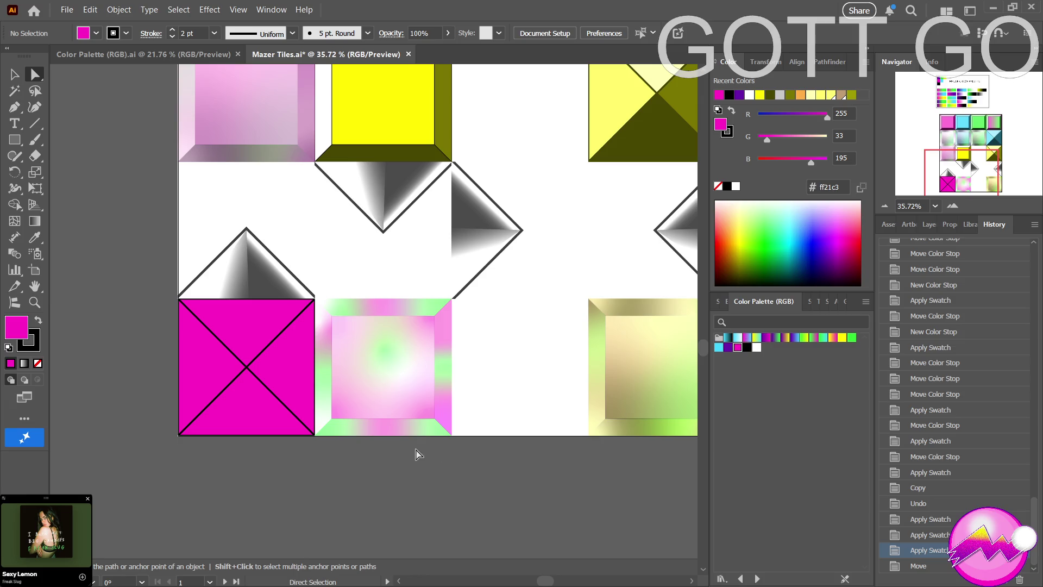
key(z)
alt+click(463, 368)
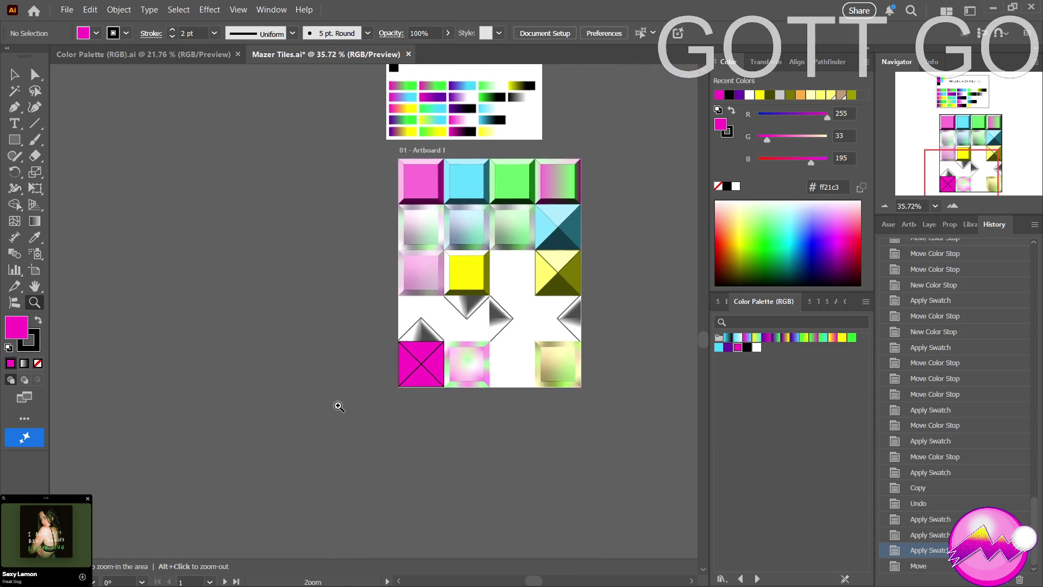
drag(286, 328, 256, 375)
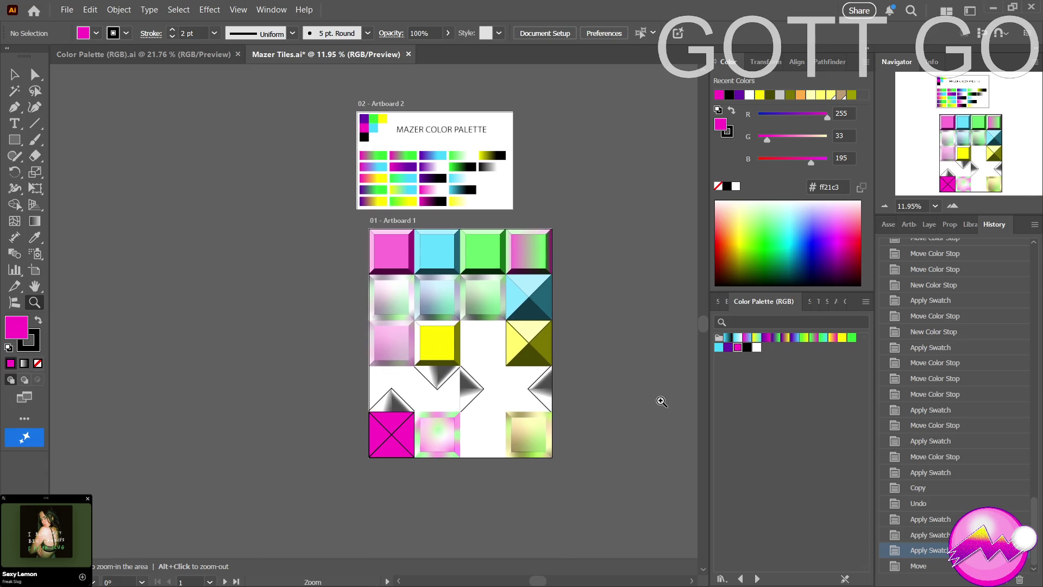
click(110, 53)
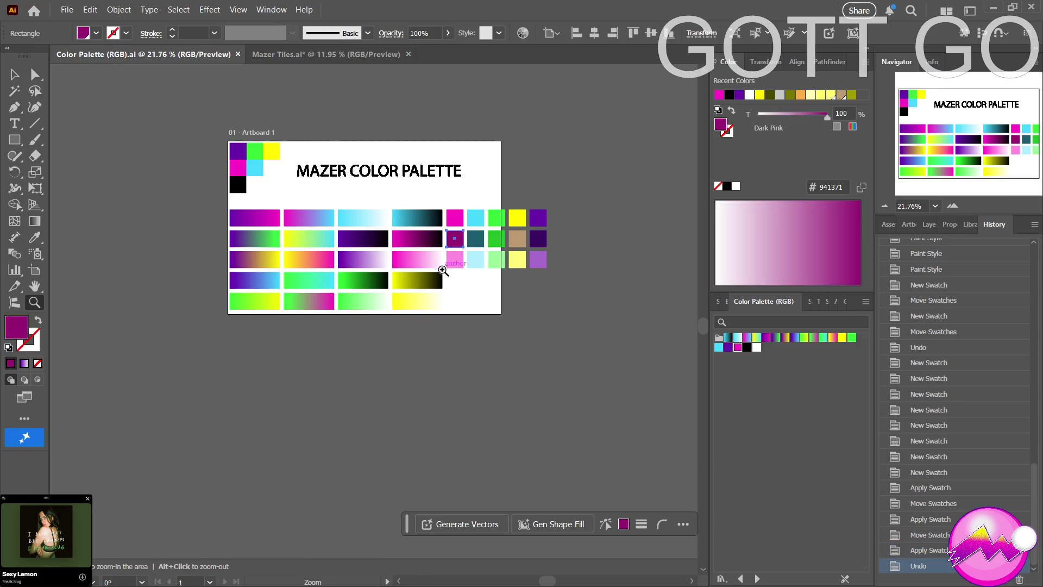
Zoom in on the color palette, then return to Mazer Tiles and save it with Ctrl+S.
click(397, 284)
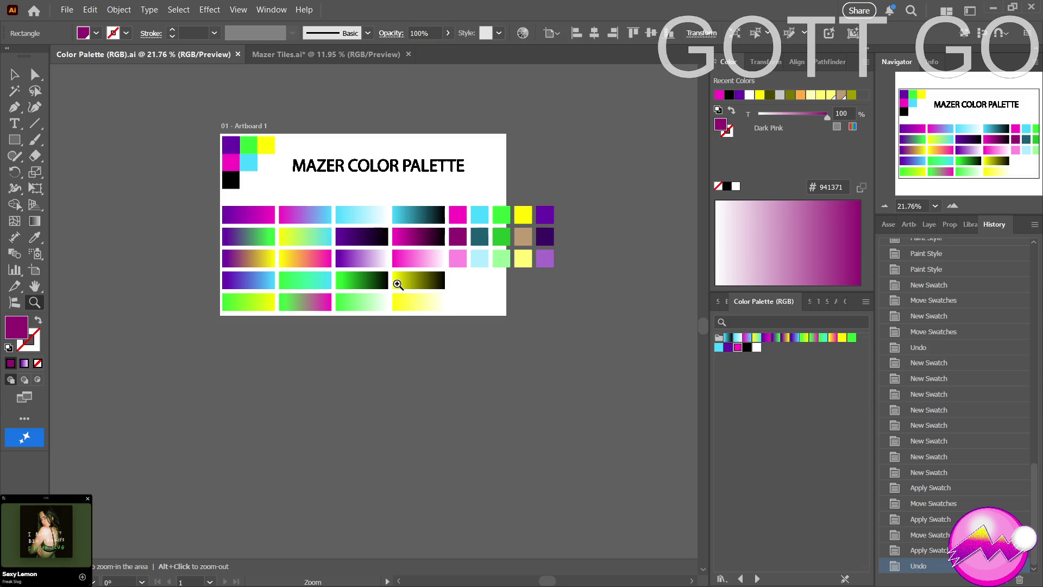
drag(398, 284, 465, 270)
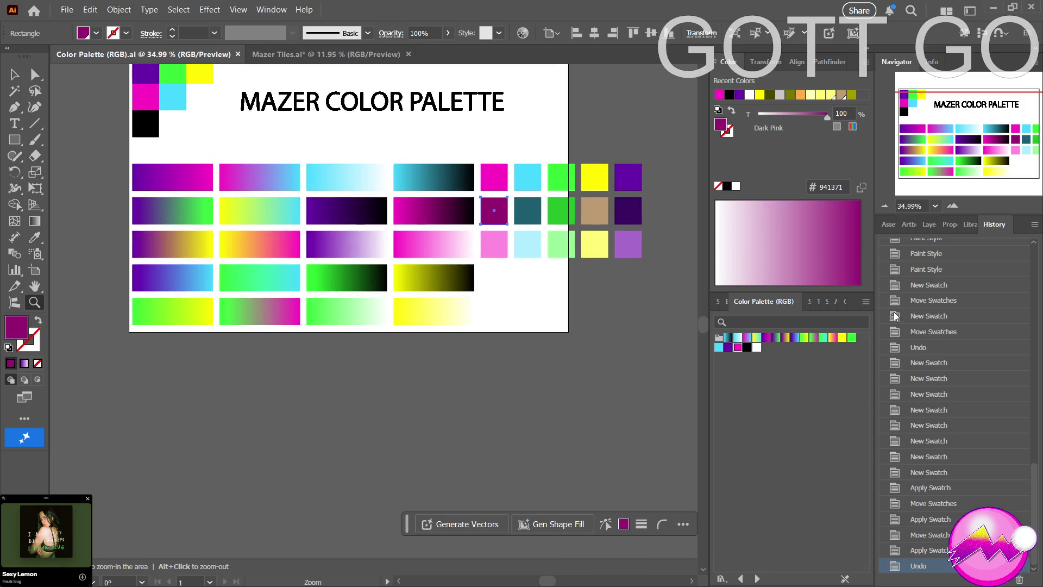
click(326, 54)
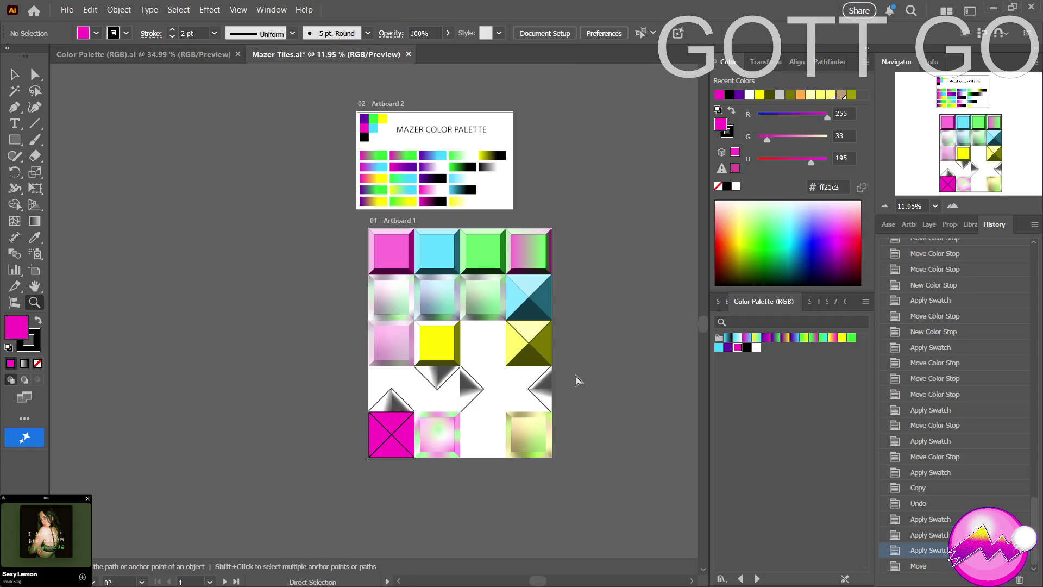
key(ctrl+s)
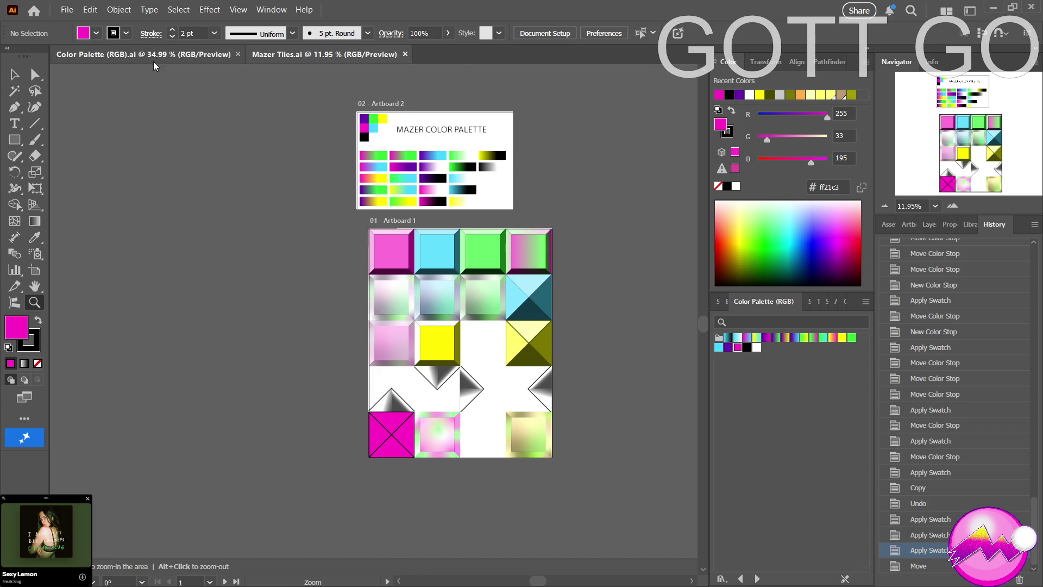
Compare the Color Palette and Mazer Tiles documents and select the dark pink 941371 square.
click(168, 53)
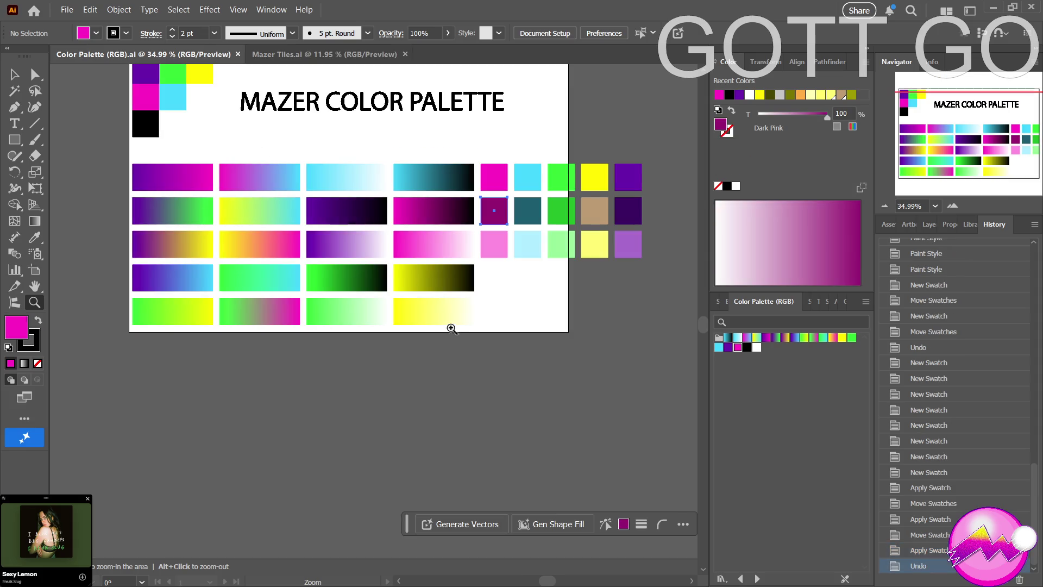
scroll(517, 350, up, 2)
scroll(533, 352, left, 1)
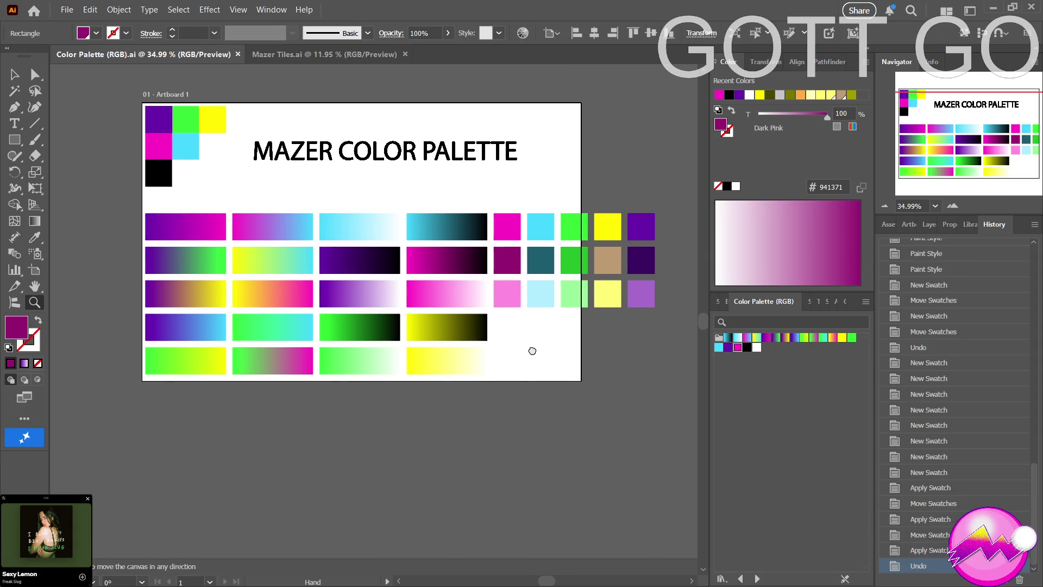
click(324, 54)
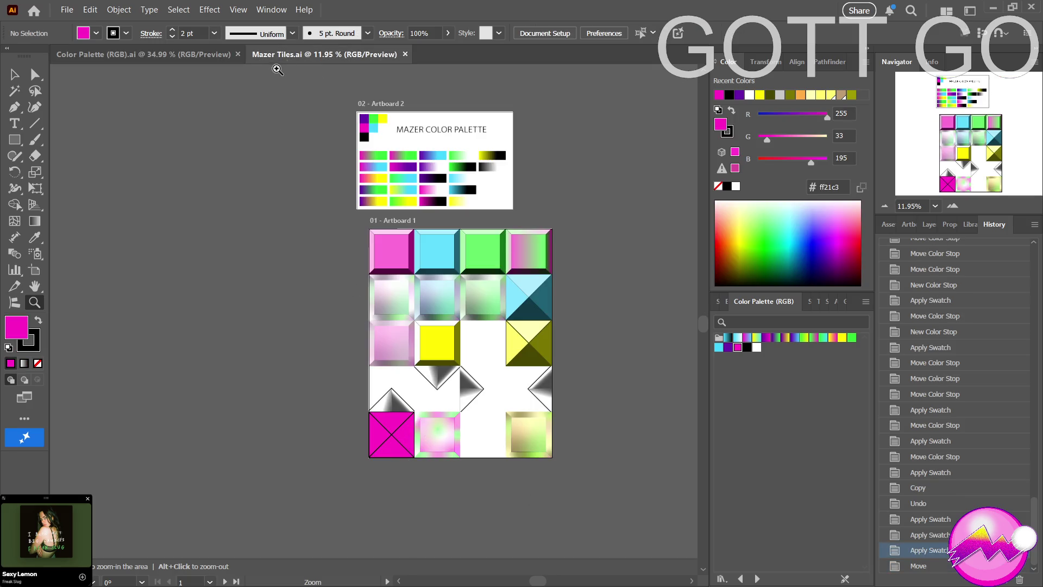
click(174, 53)
key(a)
click(507, 260)
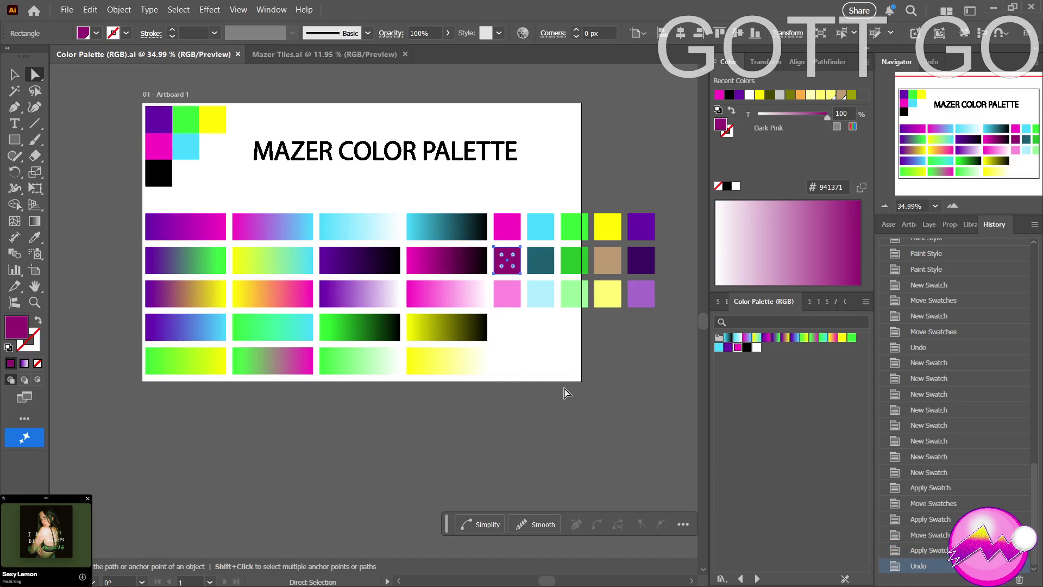
Select the gradient rectangle, then select the Swatch Tiles group in the document swatches.
click(537, 359)
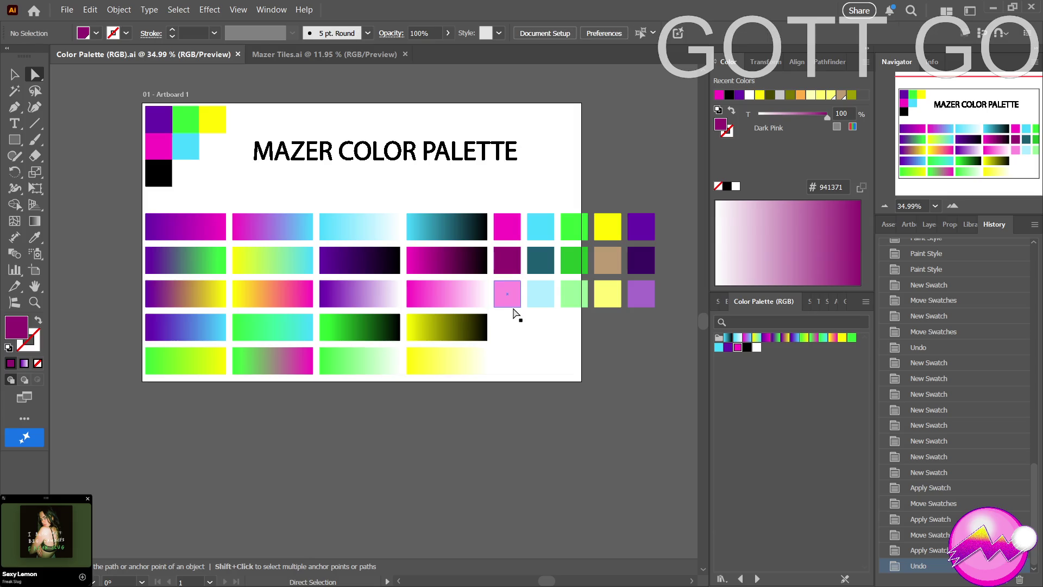
click(448, 261)
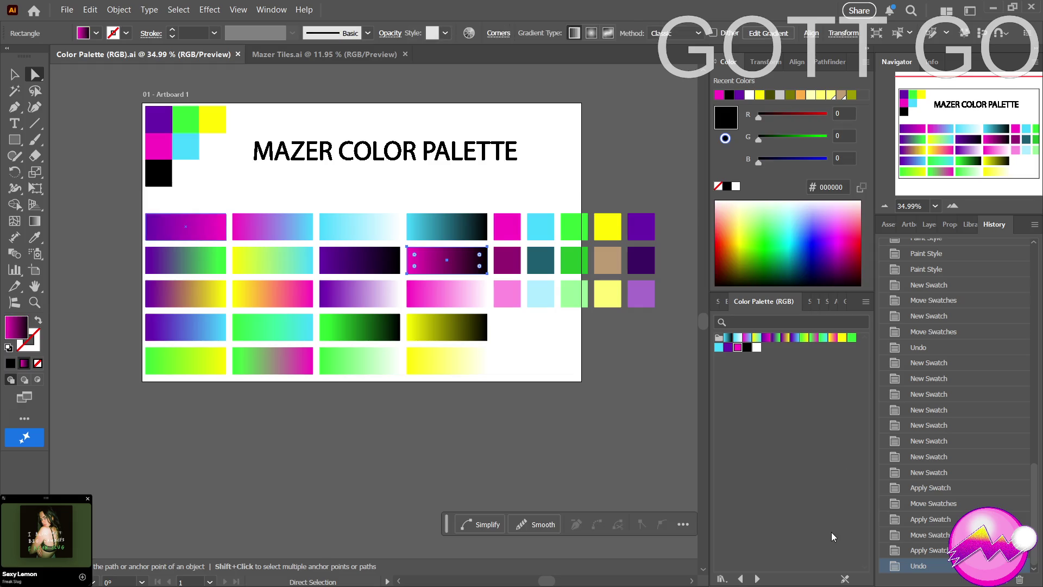
click(717, 300)
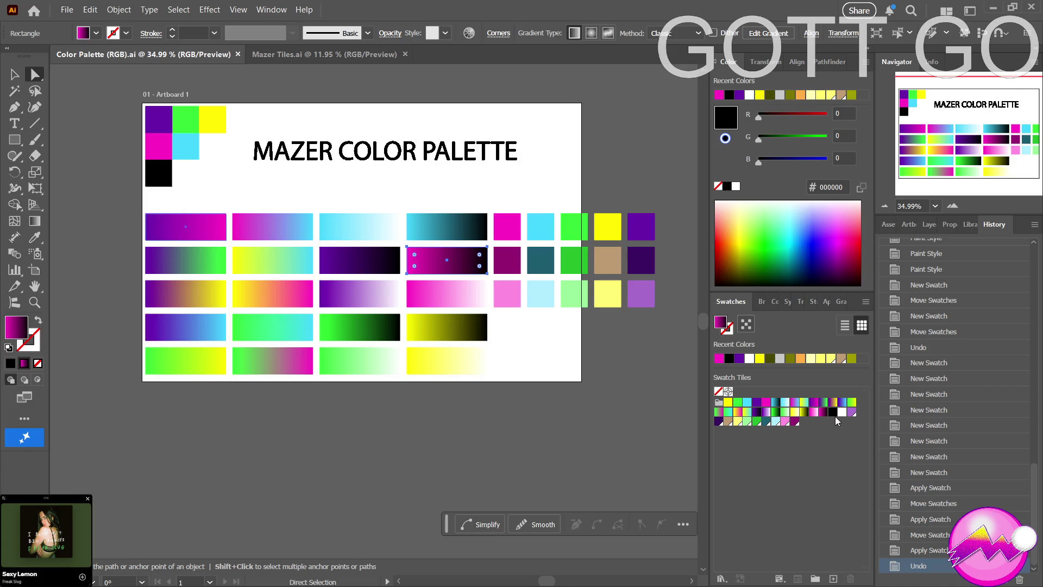
click(720, 402)
click(302, 57)
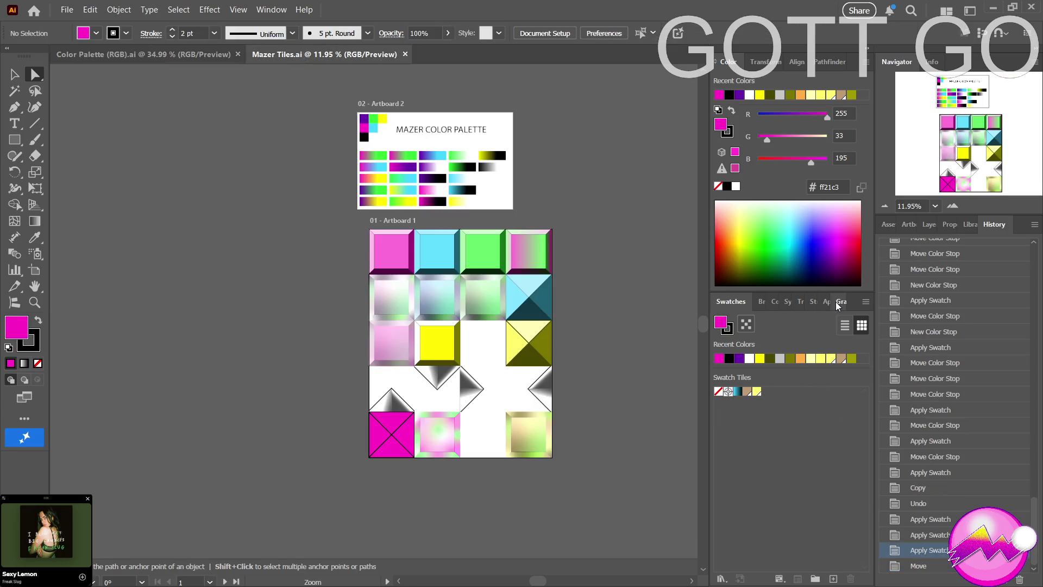
Move past the Synthwave library to the Color Palette (RGB) swatch library and choose the Rectangle tool.
click(784, 303)
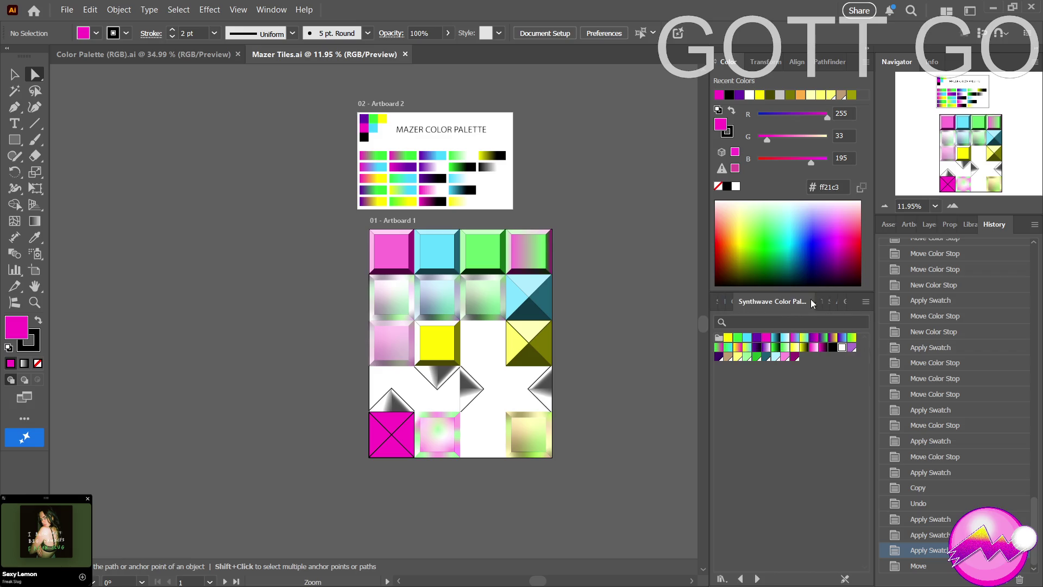
click(846, 305)
click(15, 139)
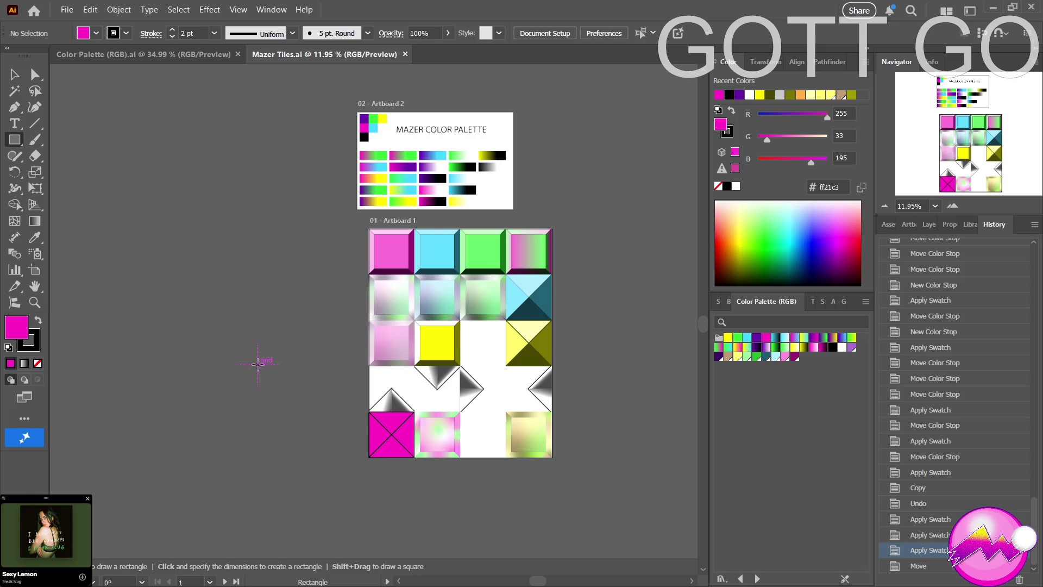
Draw two stacked squares filled with magenta-to-white and magenta-to-black gradient swatches.
drag(248, 362, 300, 420)
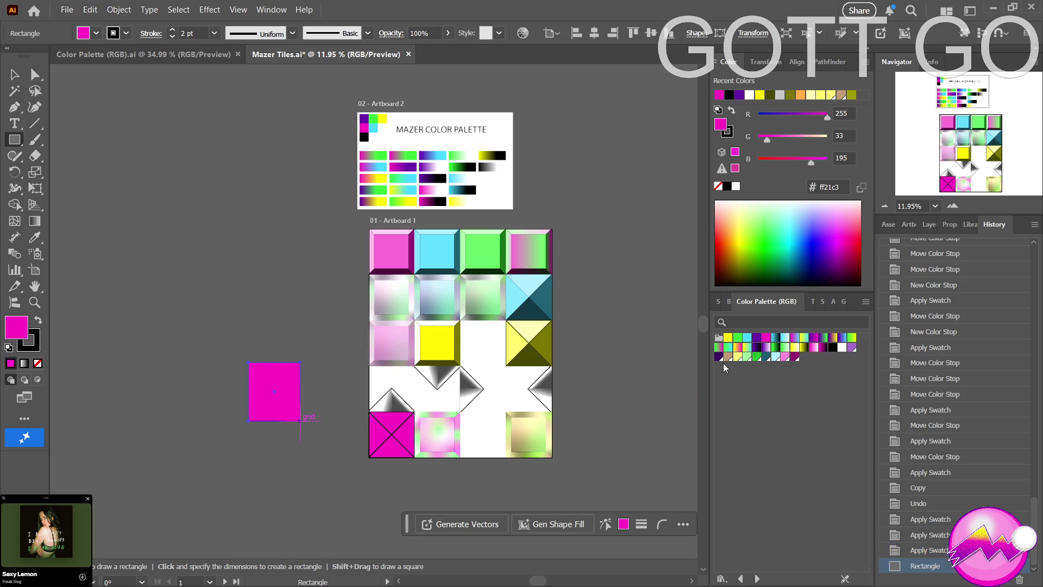
click(814, 349)
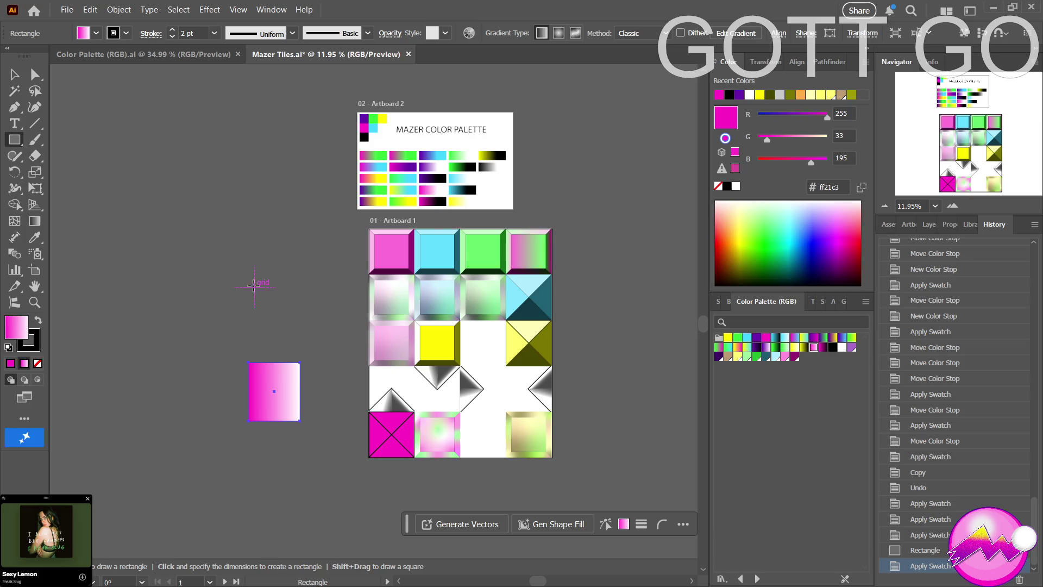
click(283, 449)
drag(280, 448, 331, 501)
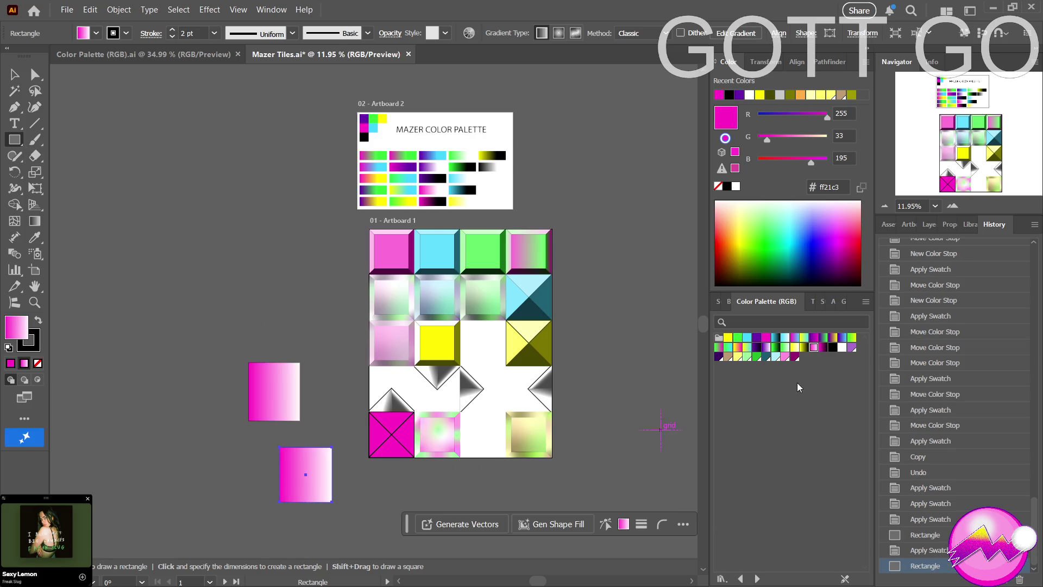
click(823, 347)
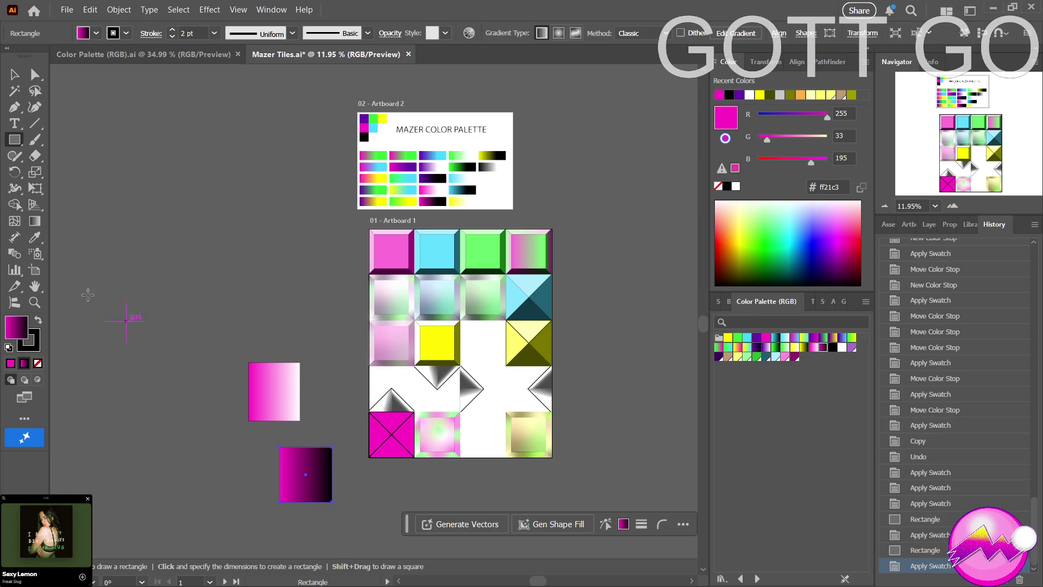
click(34, 237)
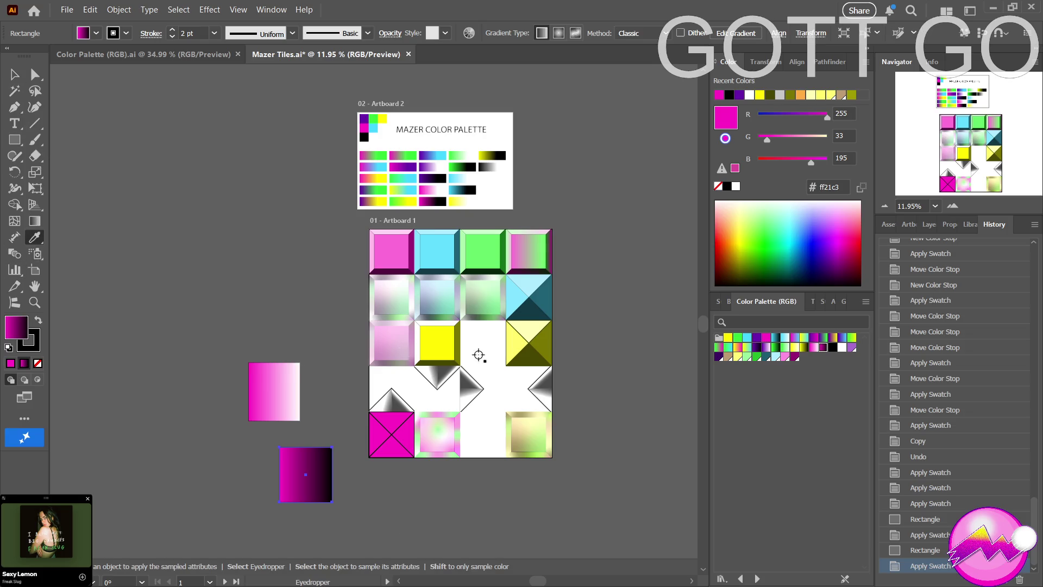
Eyedrop the dark magenta-to-black gradient from the lower square onto a triangle of the magenta tile.
key(a)
click(405, 439)
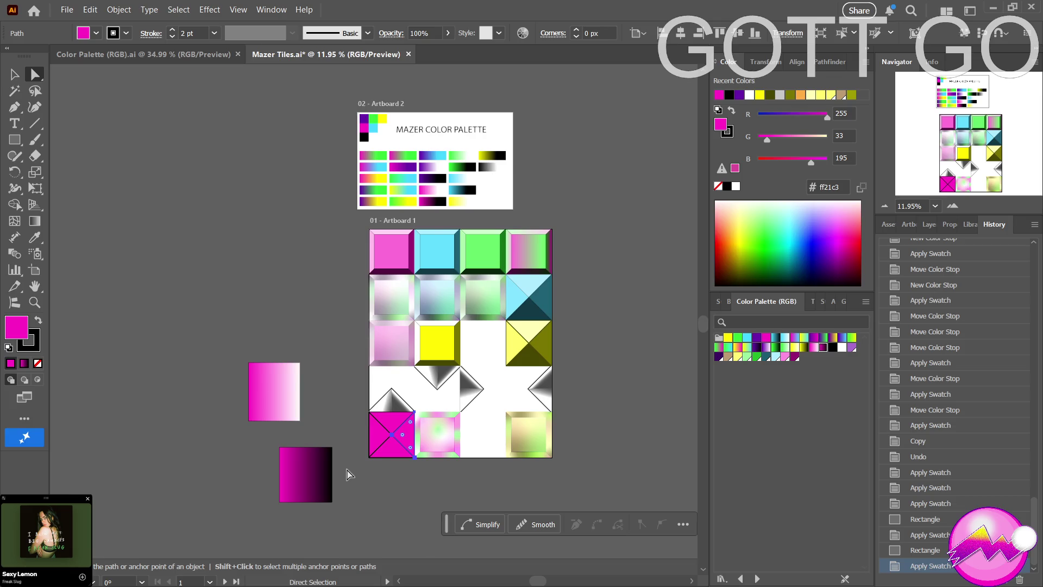
key(i)
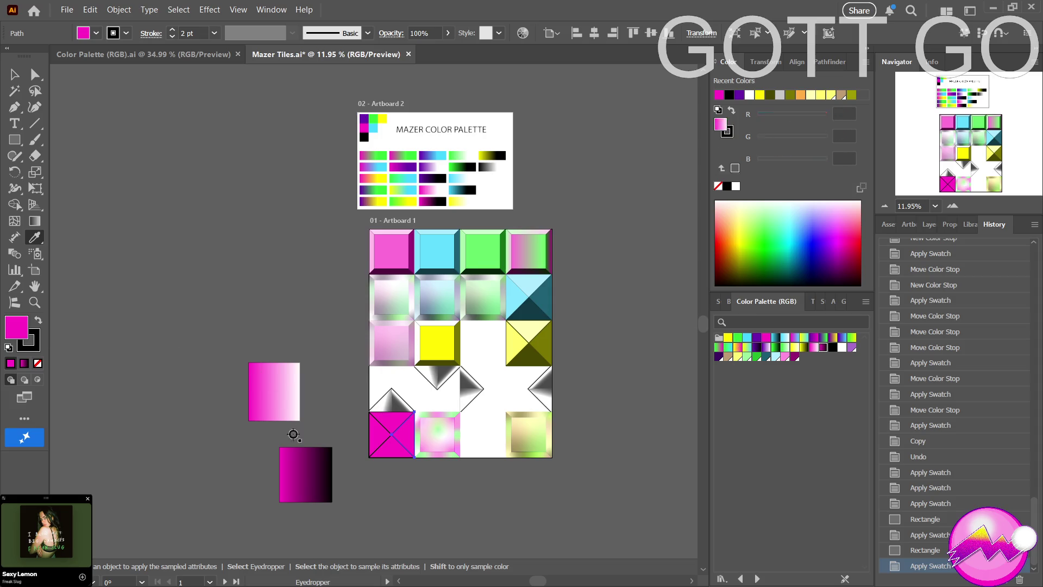
click(291, 467)
key(a)
mouse_move(232, 308)
mouse_down()
mouse_move(319, 525)
mouse_move(344, 529)
mouse_up()
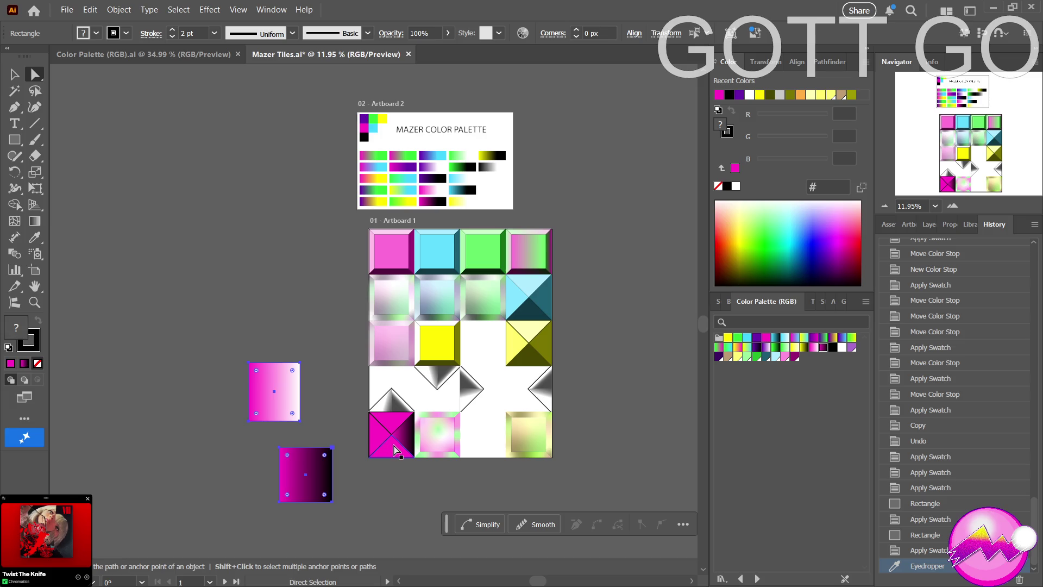
click(395, 450)
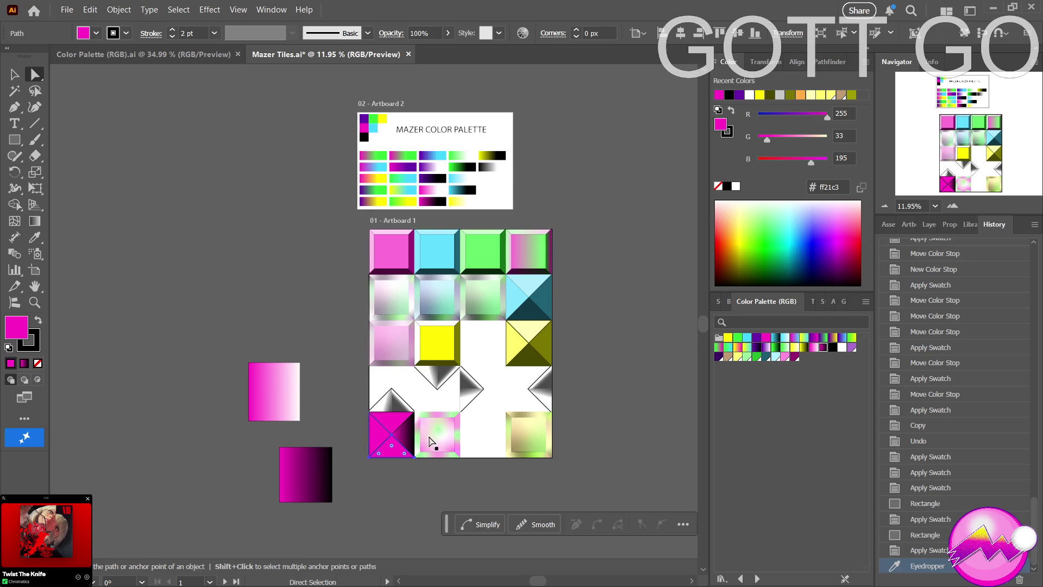
Apply the magenta-to-black gradient to the bottom triangle and try, then undo, Gradient tool adjustments.
click(823, 347)
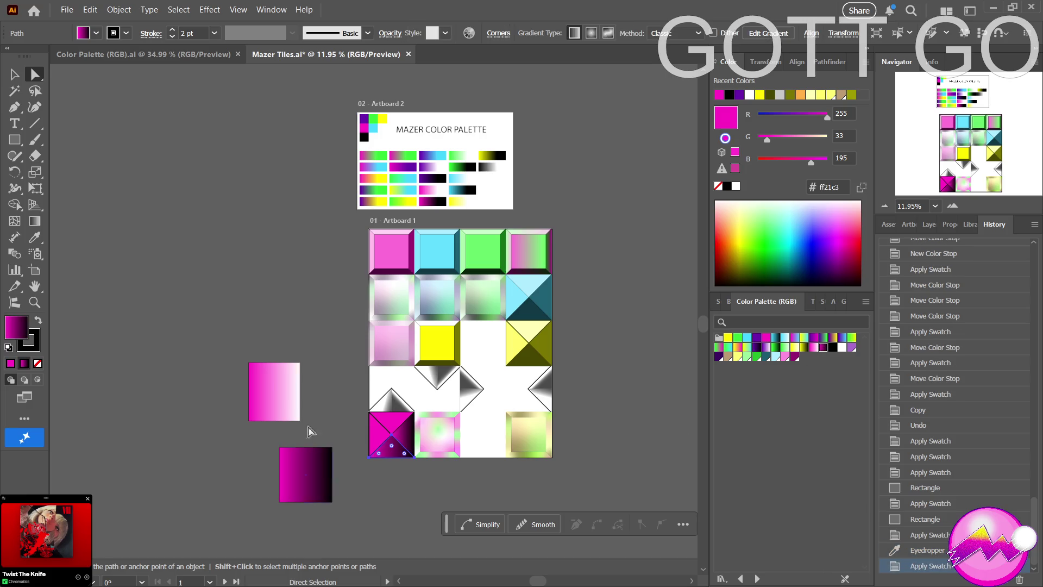
click(34, 220)
drag(394, 441, 396, 427)
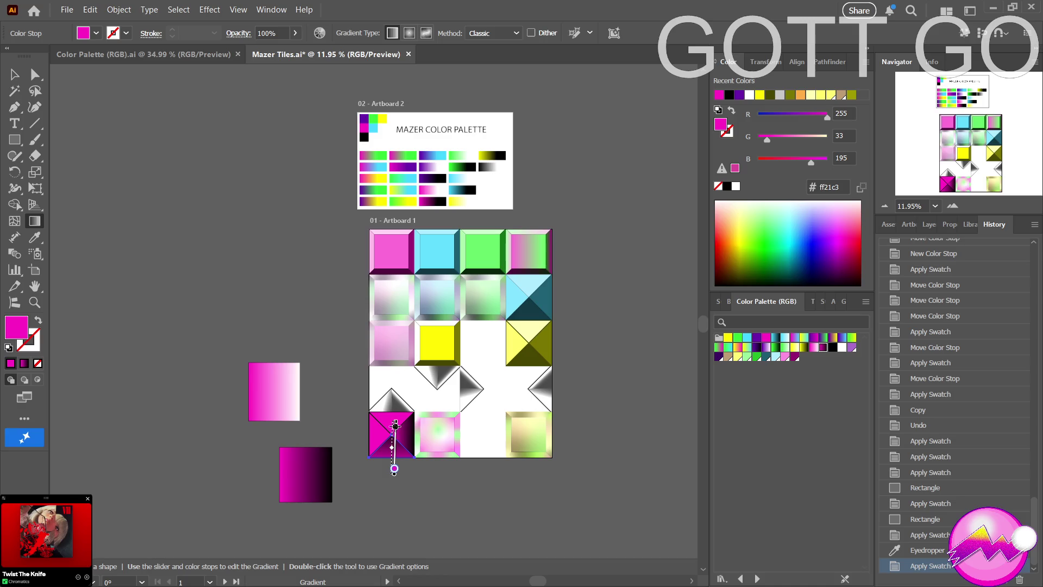
key(ctrl+z)
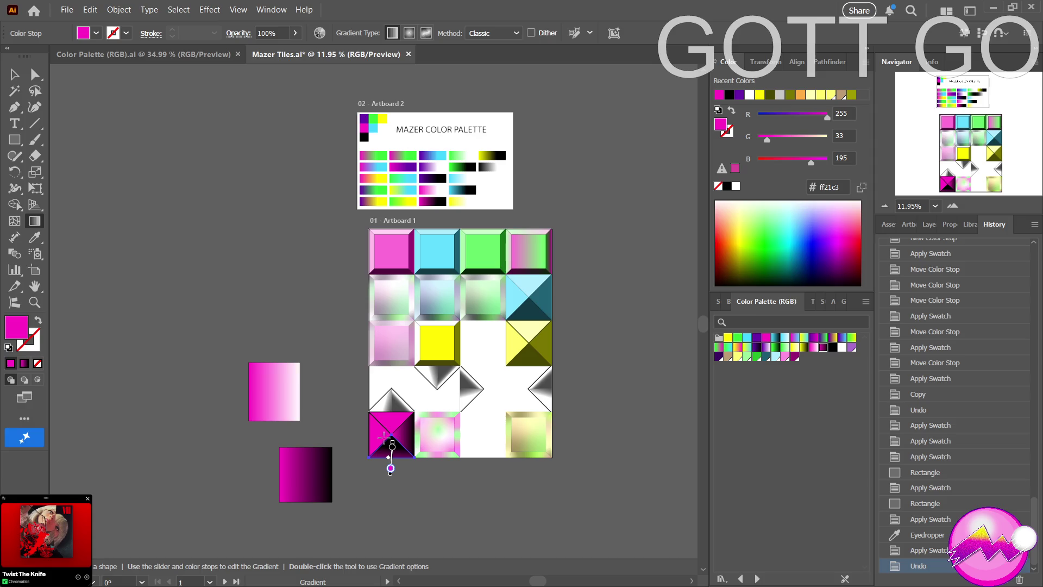
drag(384, 435, 388, 448)
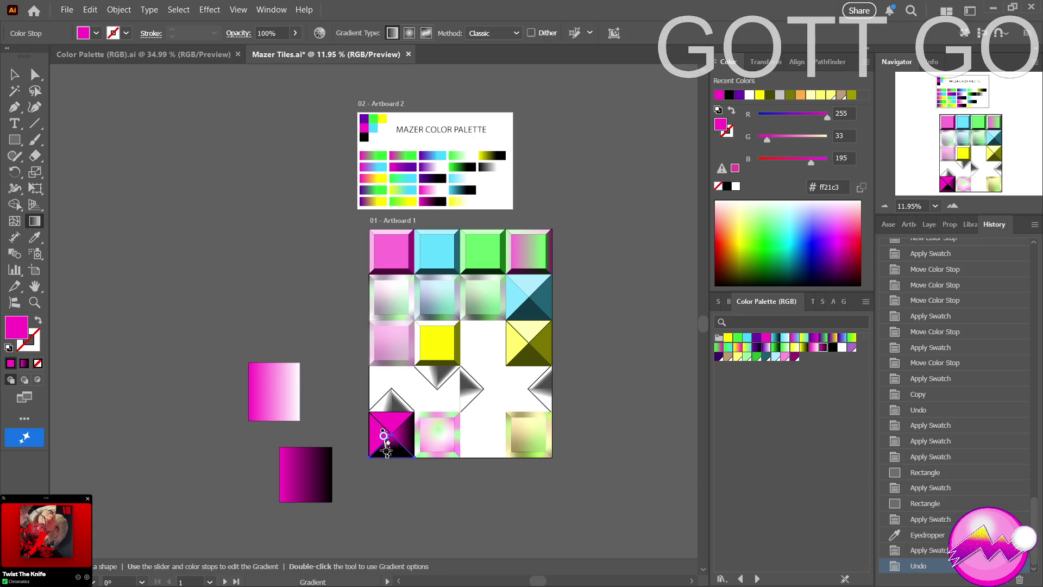
key(ctrl+z)
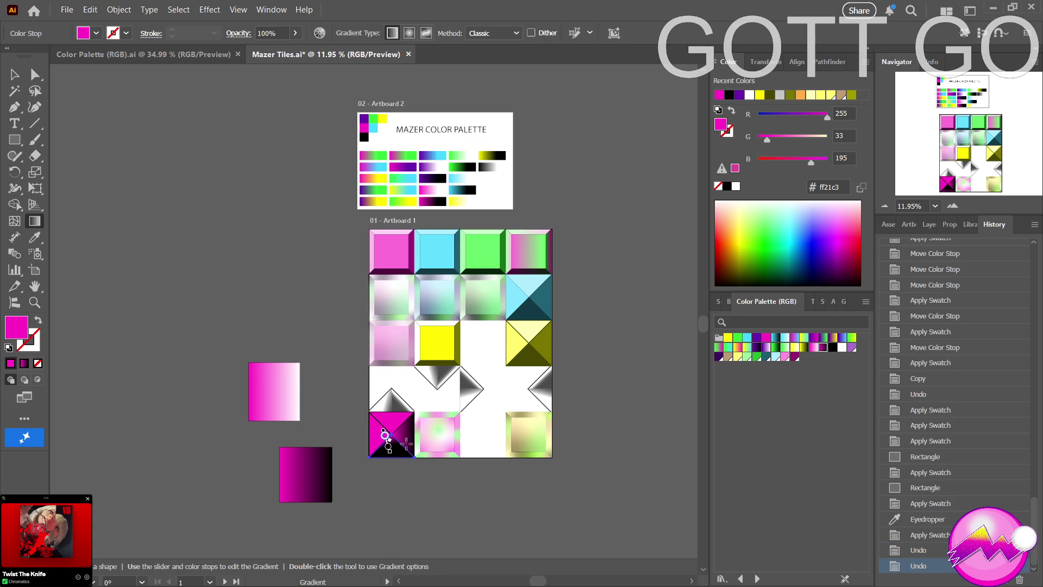
Fill the bottom and right triangles with Dark Pink and the top triangle with Light Pink.
key(a)
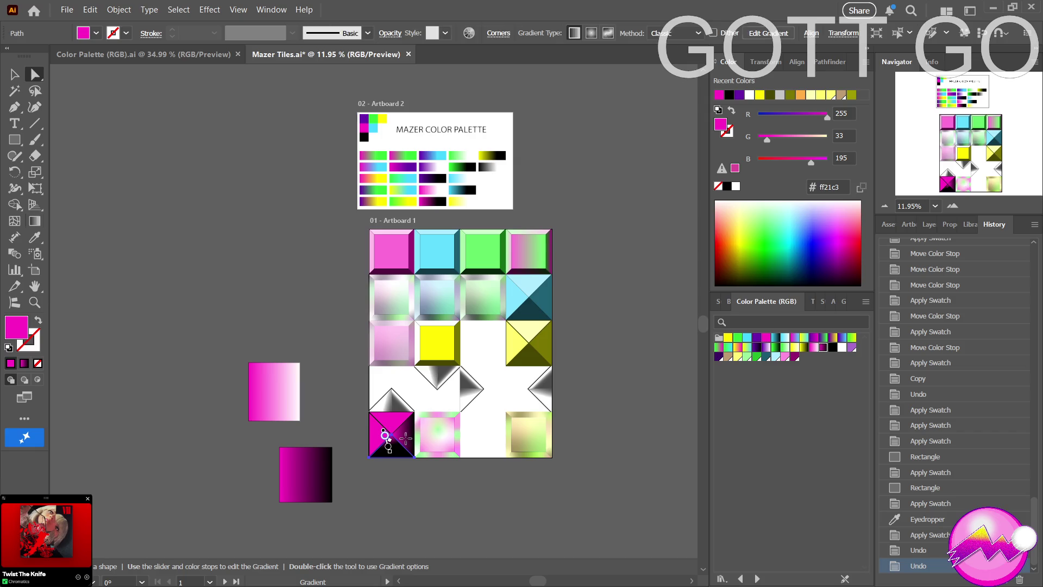
click(405, 442)
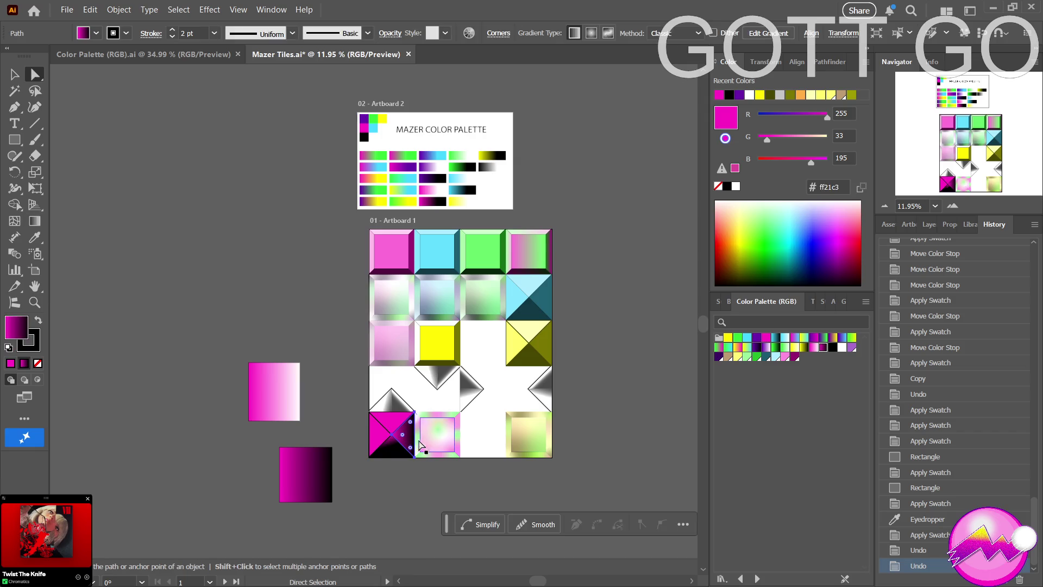
key(ctrl)
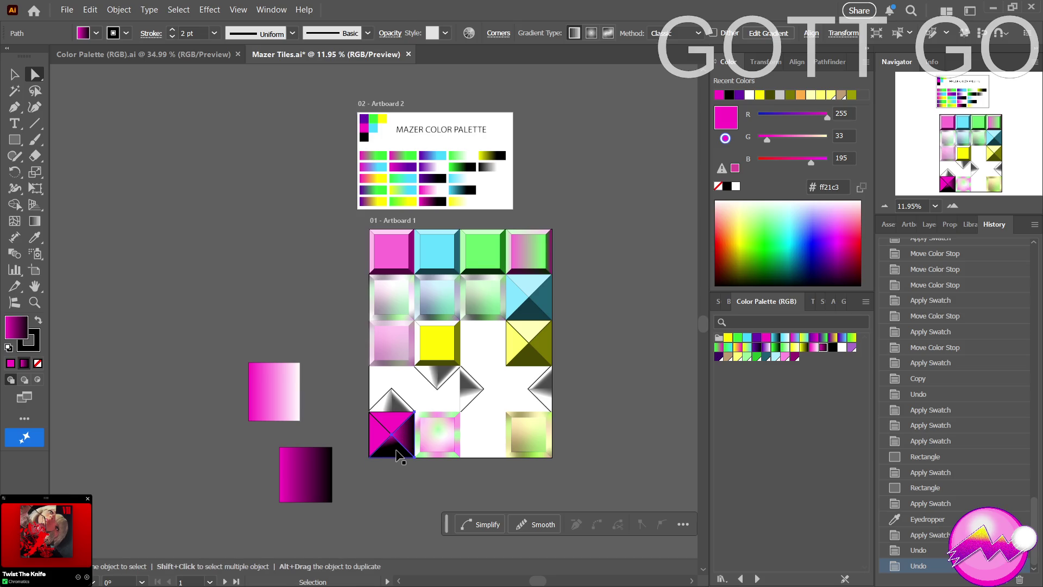
click(392, 455)
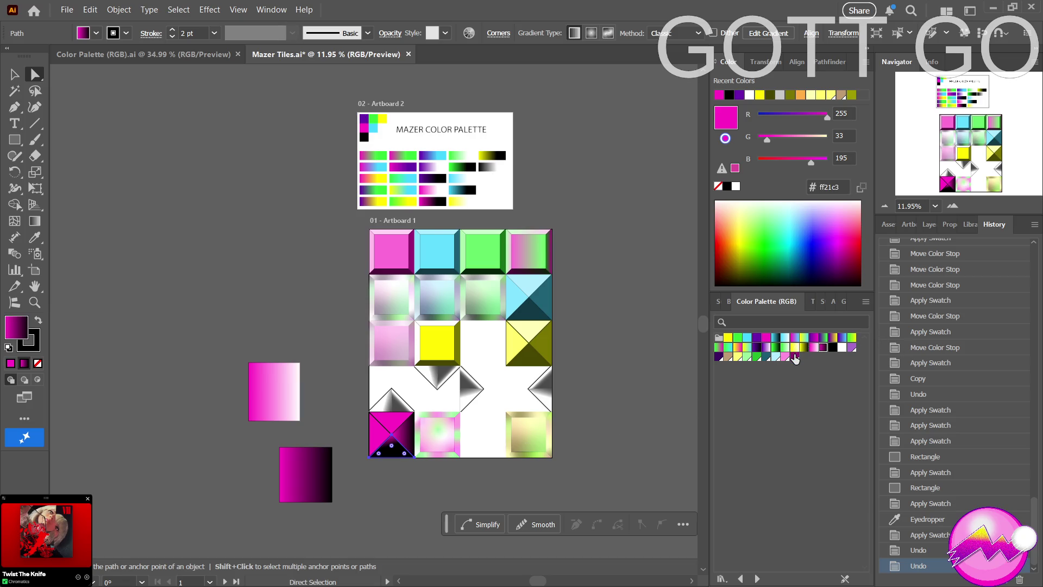
click(795, 356)
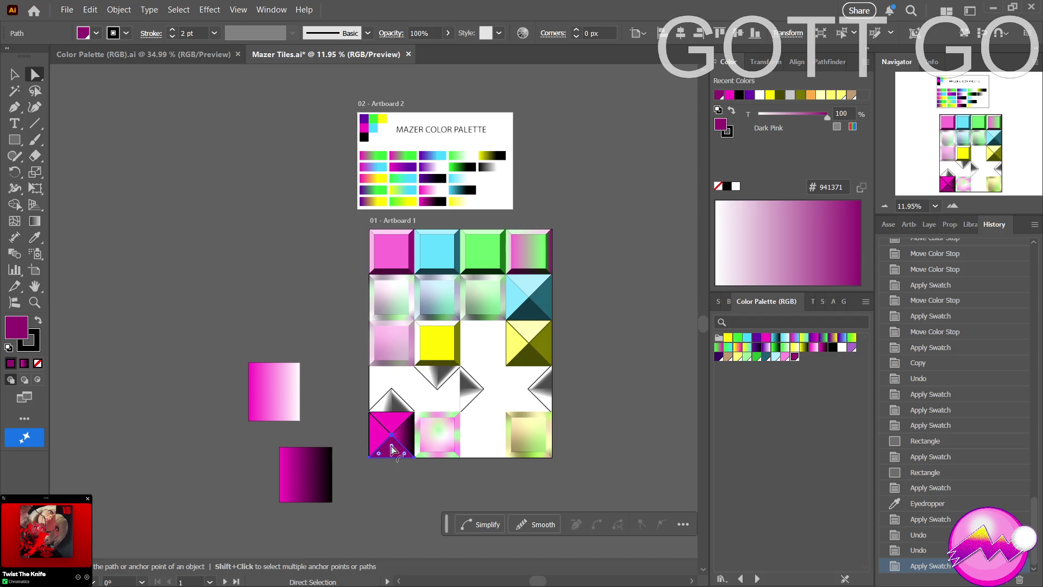
click(408, 438)
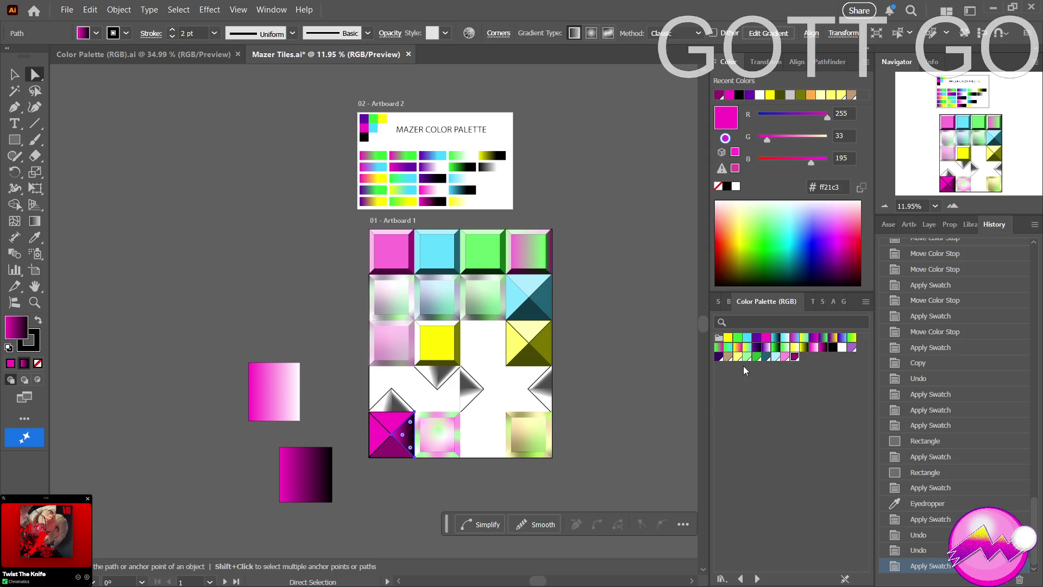
click(796, 357)
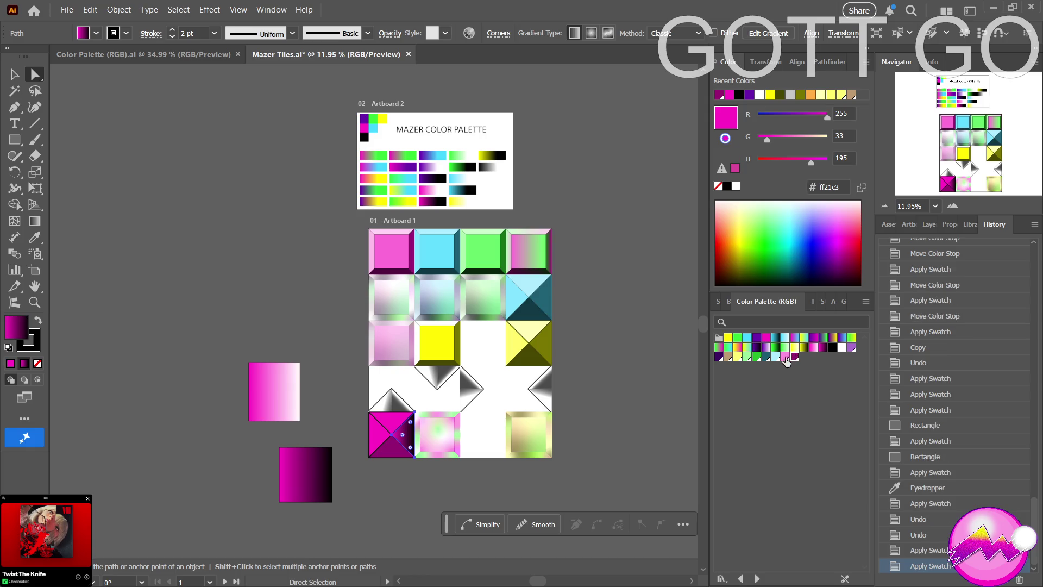
click(396, 423)
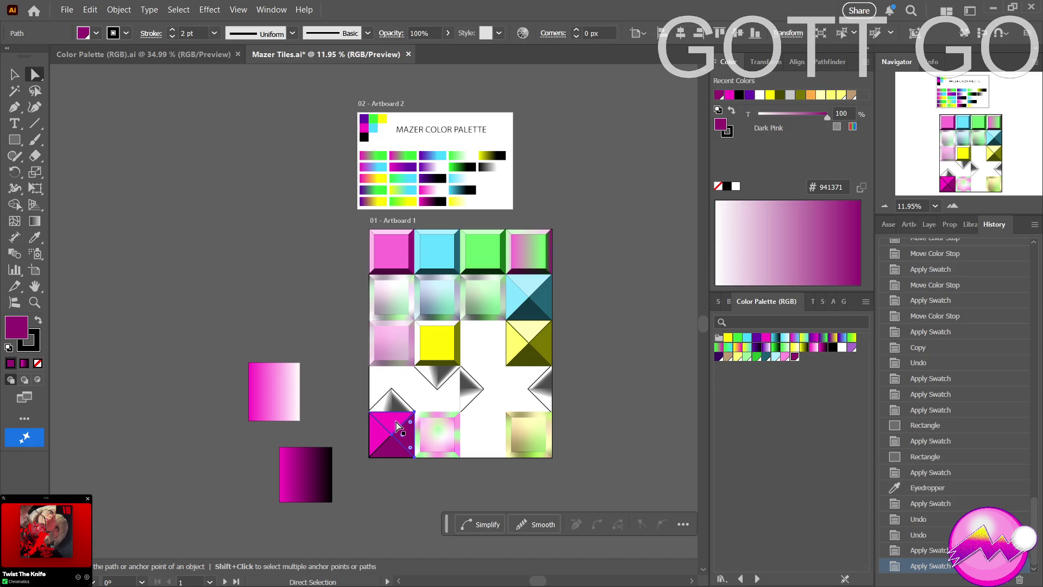
click(785, 357)
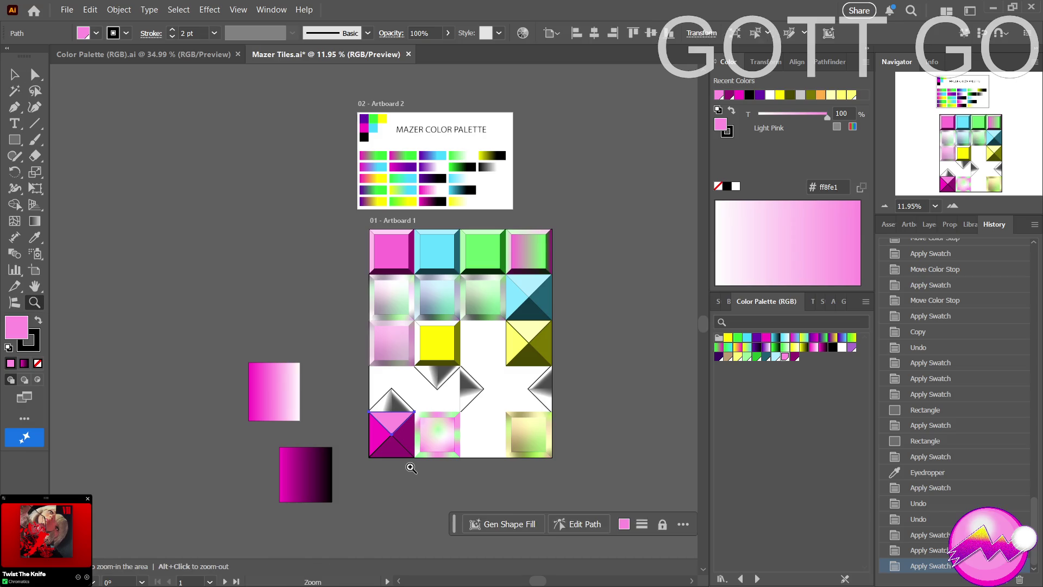
scroll(411, 471, down, 5)
key(a)
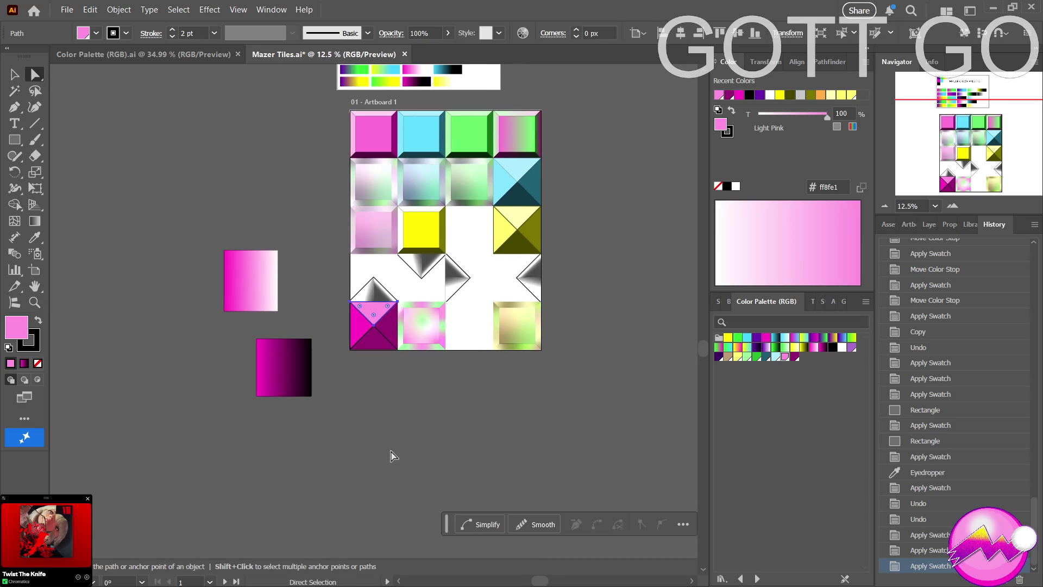
click(395, 426)
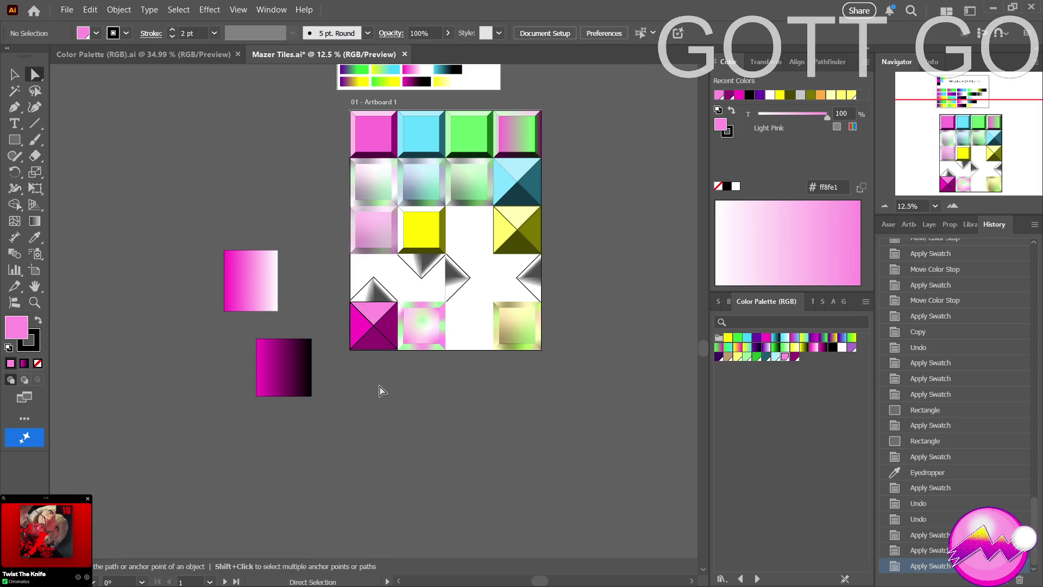
drag(379, 389, 391, 452)
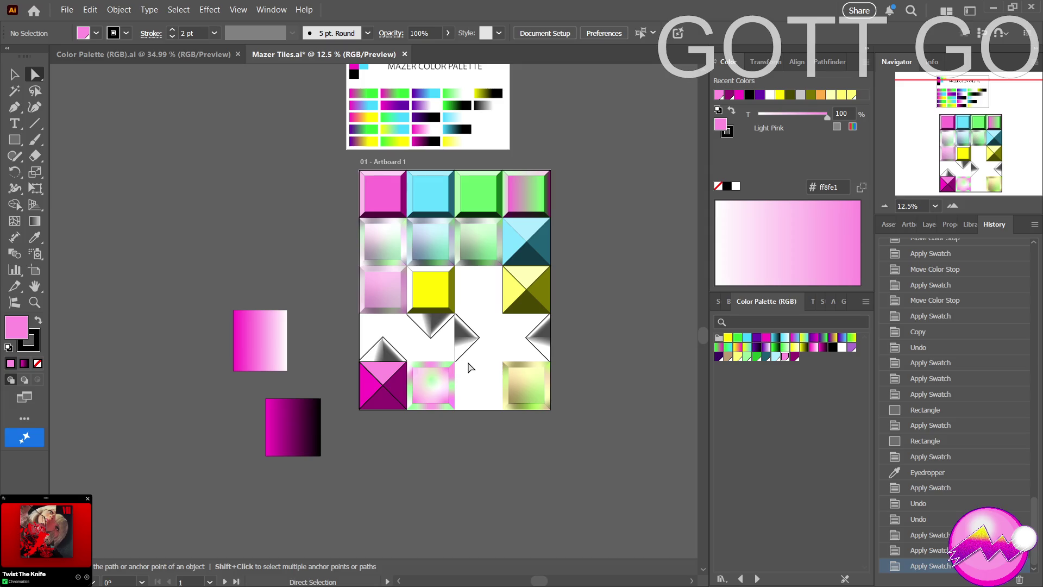
Delete the dark magenta gradient square and test the magenta square over the lower-left tile.
click(306, 428)
key(Delete)
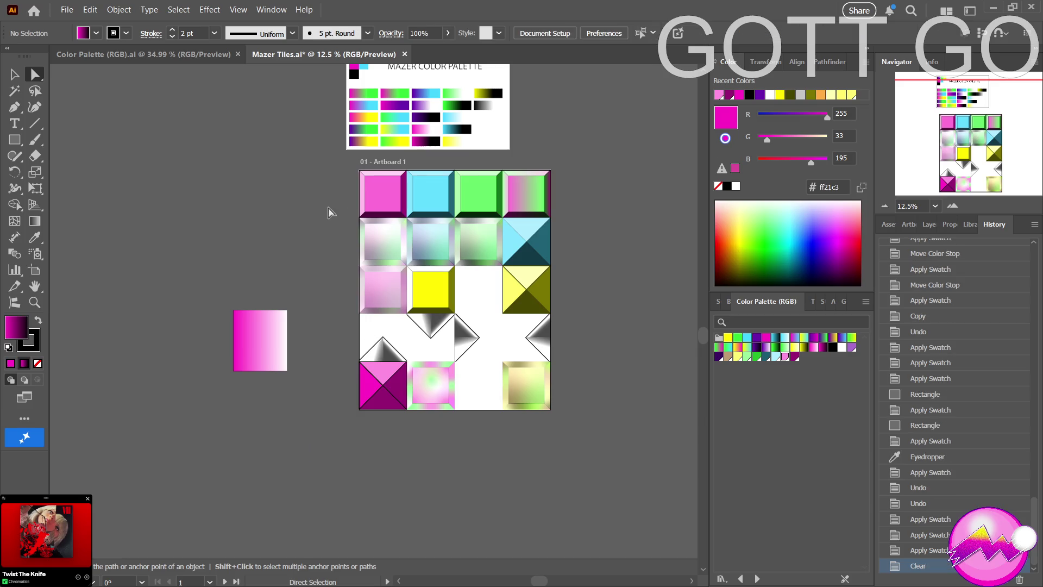
drag(267, 337, 393, 383)
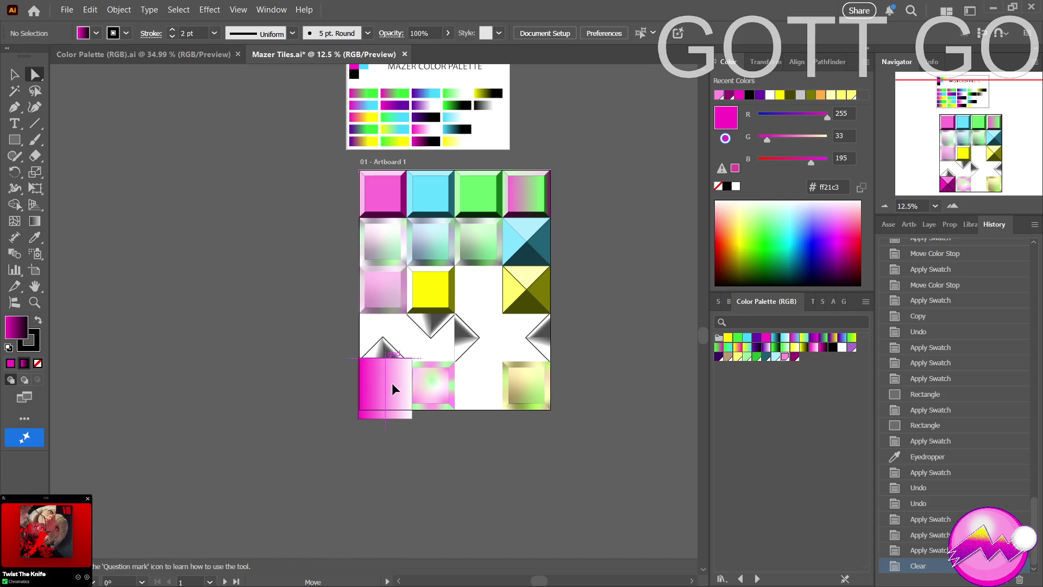
drag(392, 383, 302, 384)
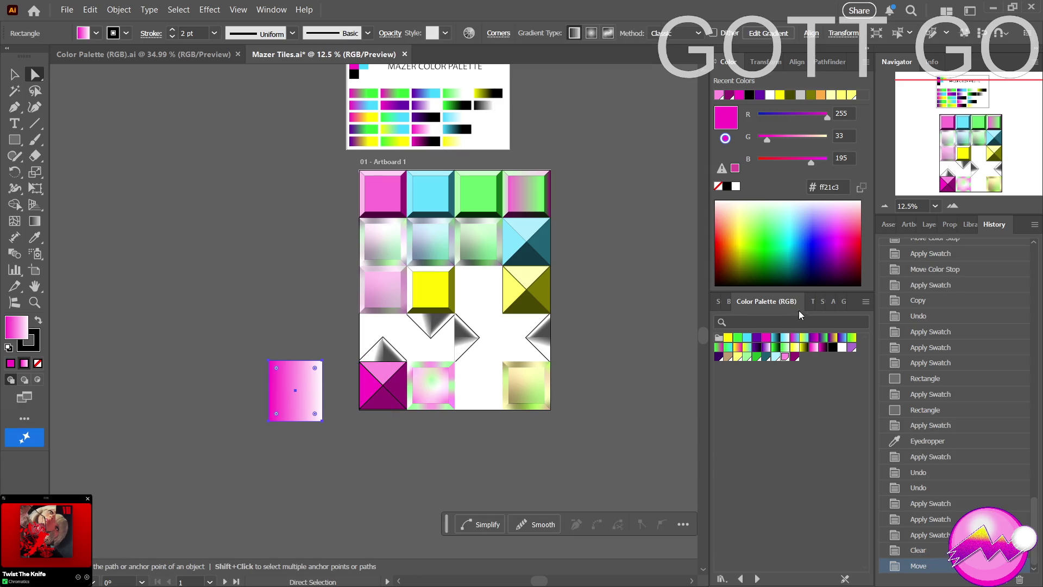
Lay the pink square over the magenta tile at 31% opacity, then delete it.
click(813, 301)
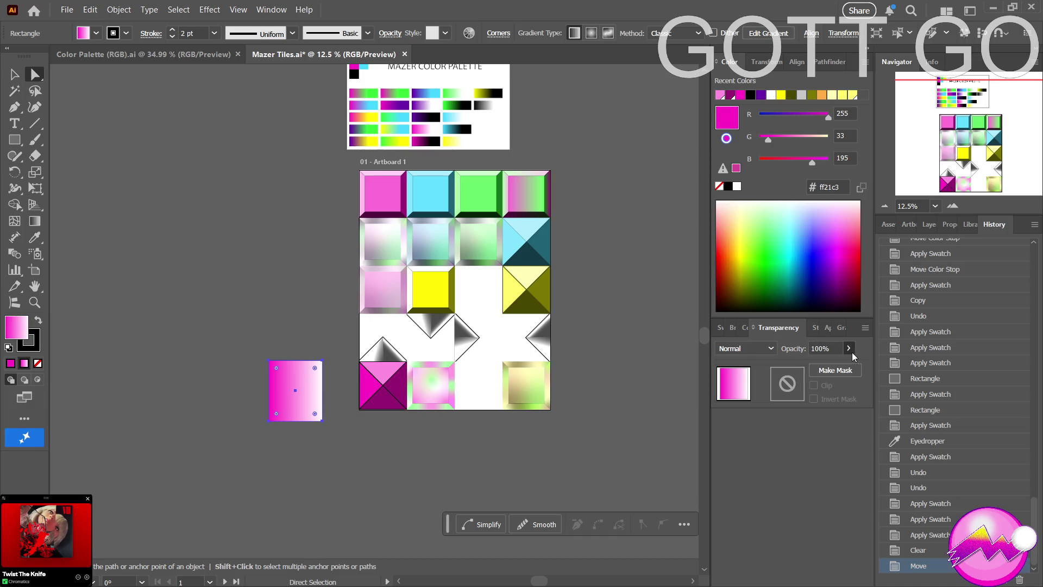
drag(849, 348, 818, 372)
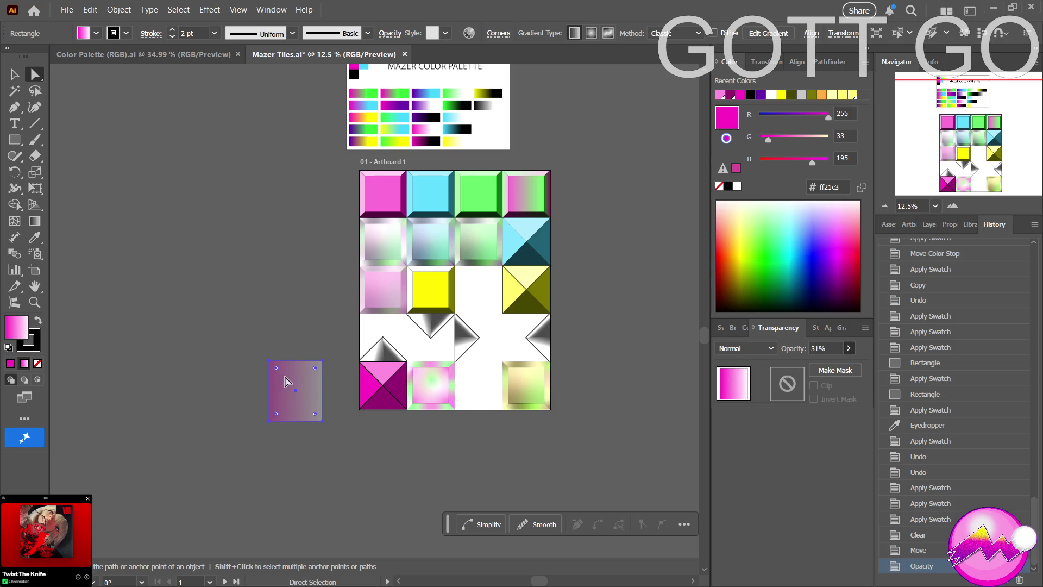
drag(305, 383, 389, 383)
key(v)
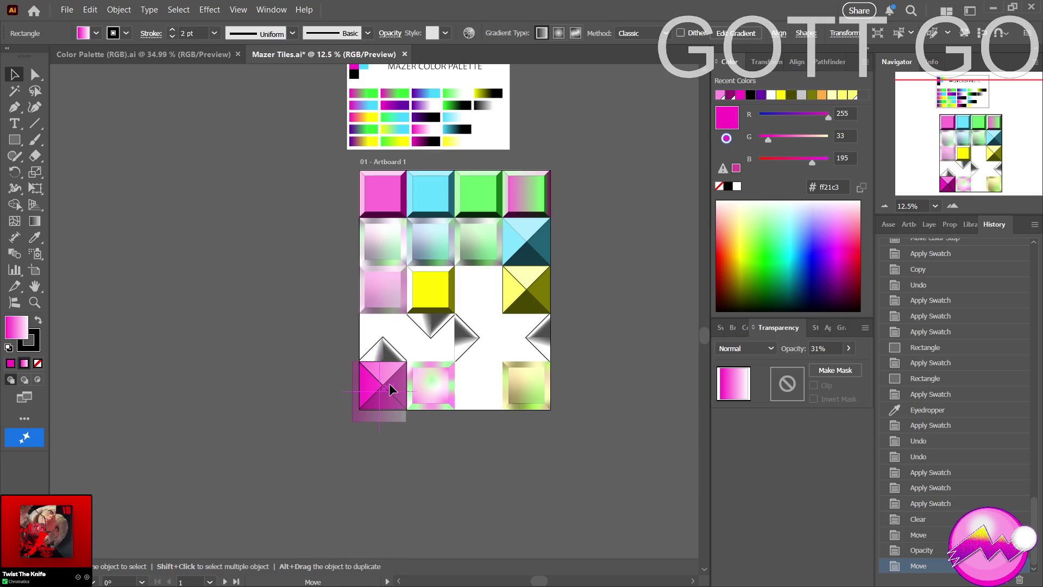
drag(389, 382, 391, 382)
mouse_move(390, 381)
mouse_down()
mouse_move(610, 391)
mouse_move(444, 382)
mouse_move(423, 345)
mouse_up()
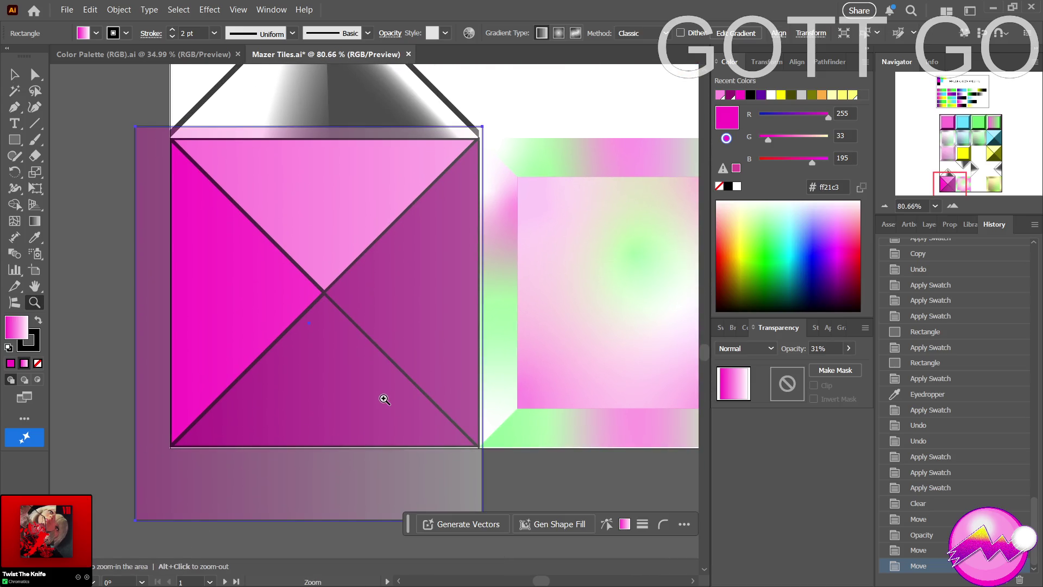
key(Delete)
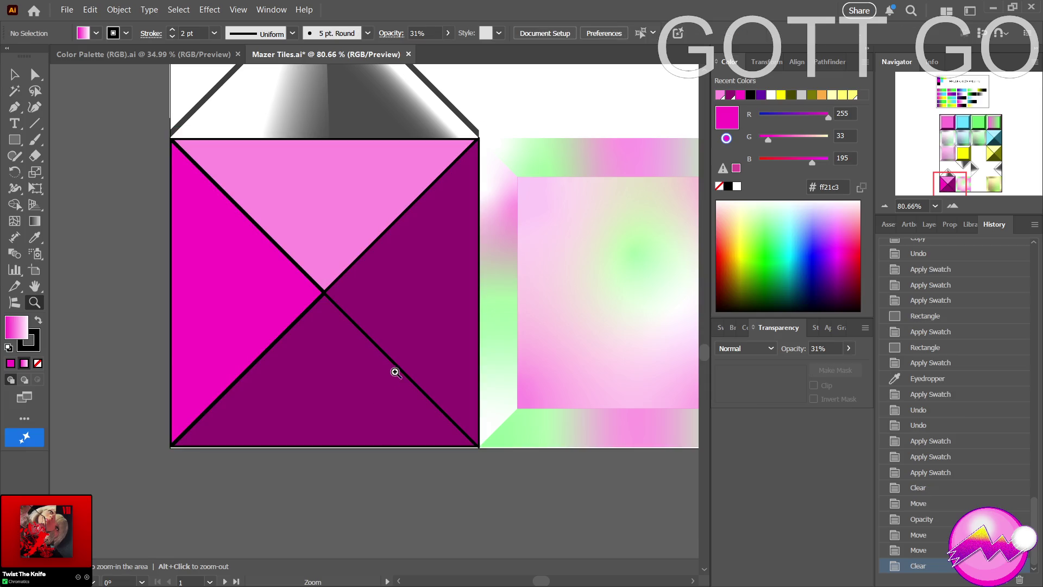
alt+click(407, 361)
alt+click(274, 368)
alt+click(438, 366)
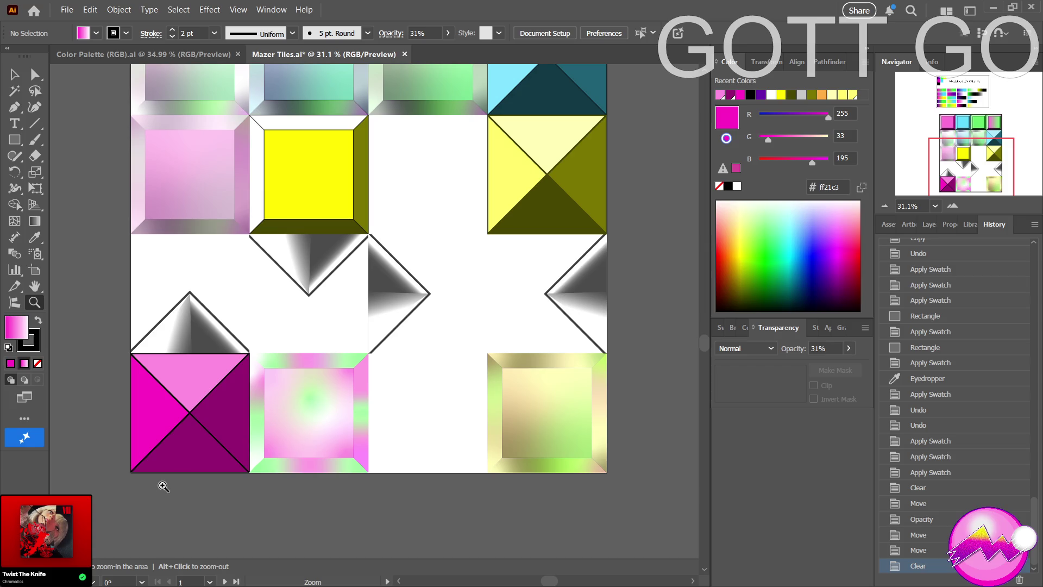
alt+click(279, 440)
alt+click(225, 460)
alt+click(183, 477)
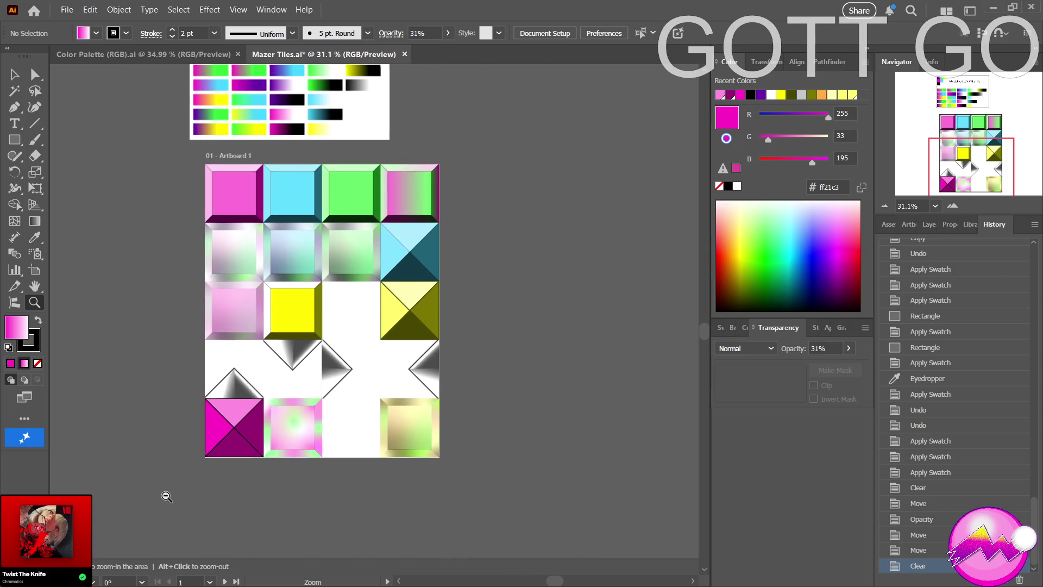
mouse_move(176, 384)
mouse_down()
mouse_move(180, 438)
mouse_move(201, 451)
mouse_up()
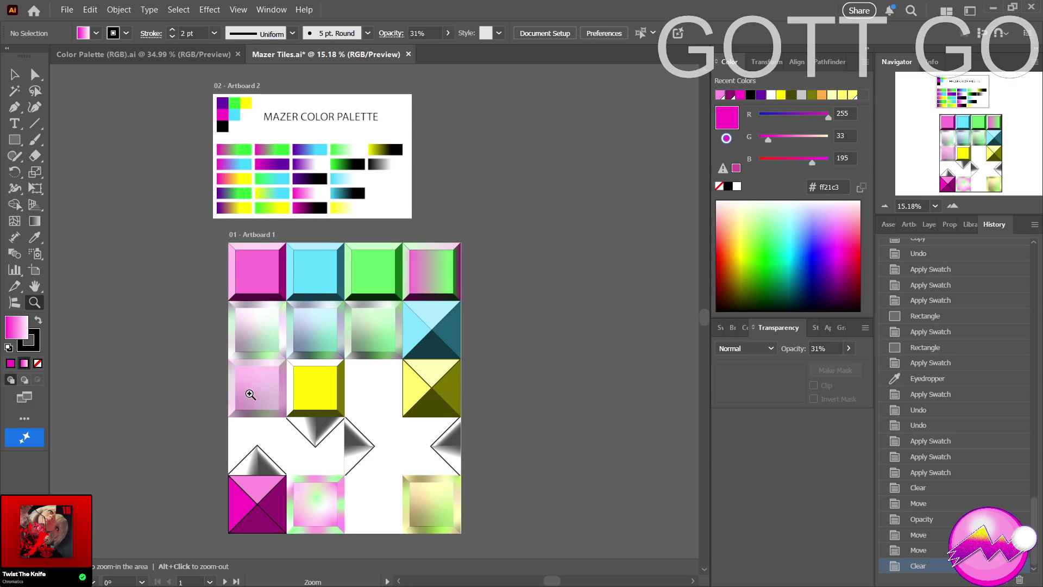
alt+click(250, 391)
mouse_move(200, 355)
mouse_down()
mouse_move(197, 402)
mouse_move(216, 398)
mouse_up()
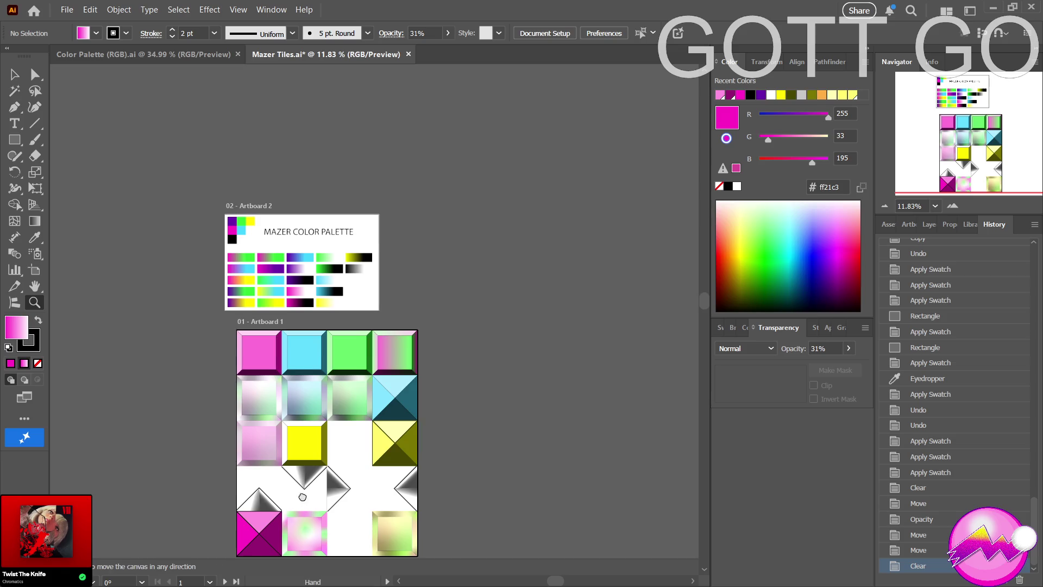
drag(300, 502, 330, 422)
click(330, 422)
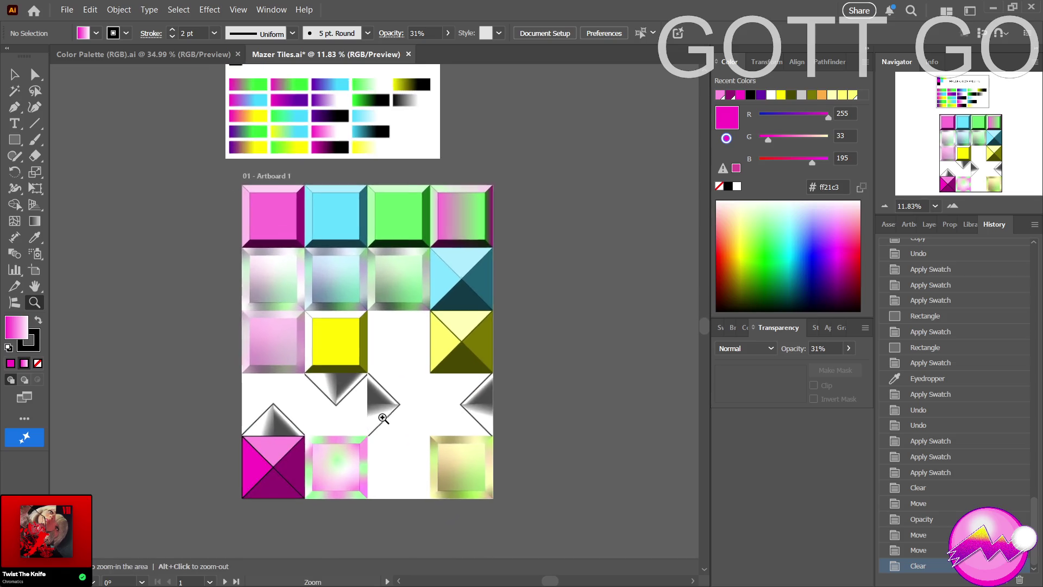
click(15, 140)
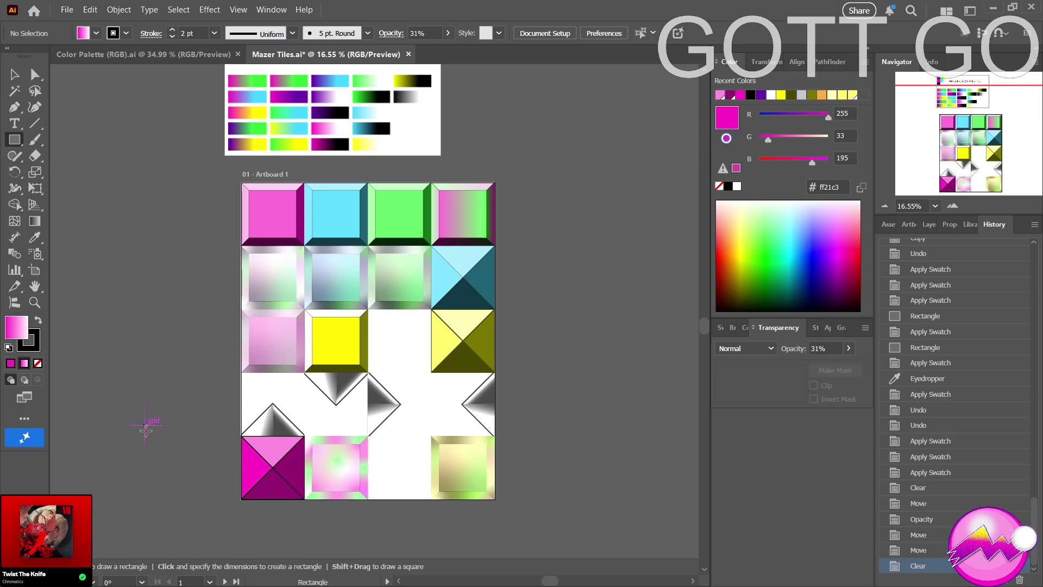
drag(153, 444, 223, 504)
key(ctrl+z)
key(z)
mouse_move(253, 436)
mouse_down()
mouse_move(316, 431)
mouse_move(335, 358)
mouse_move(327, 336)
mouse_up()
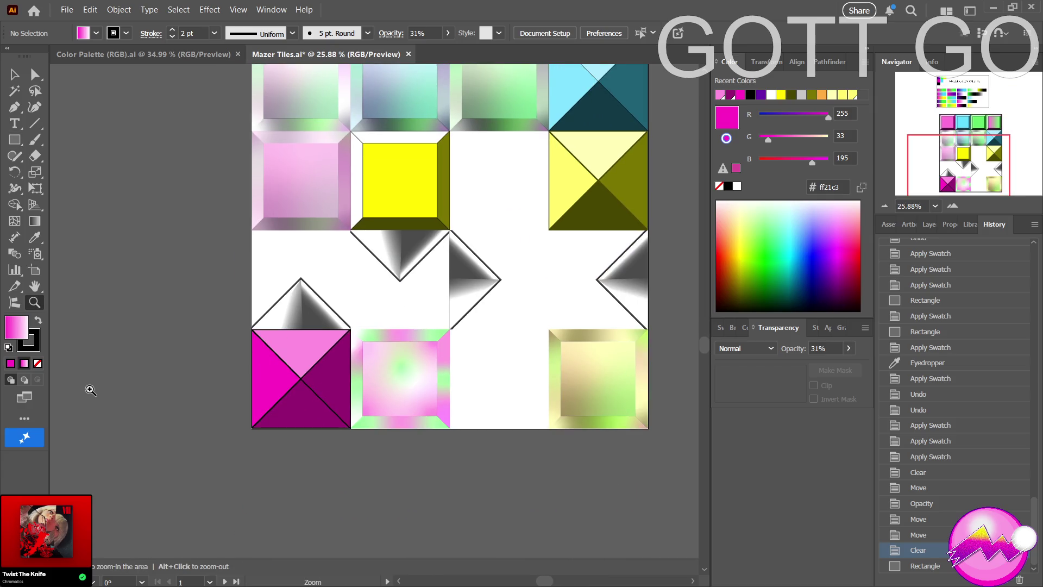
mouse_move(463, 380)
mouse_down()
mouse_move(286, 429)
mouse_move(327, 510)
mouse_move(313, 471)
mouse_up()
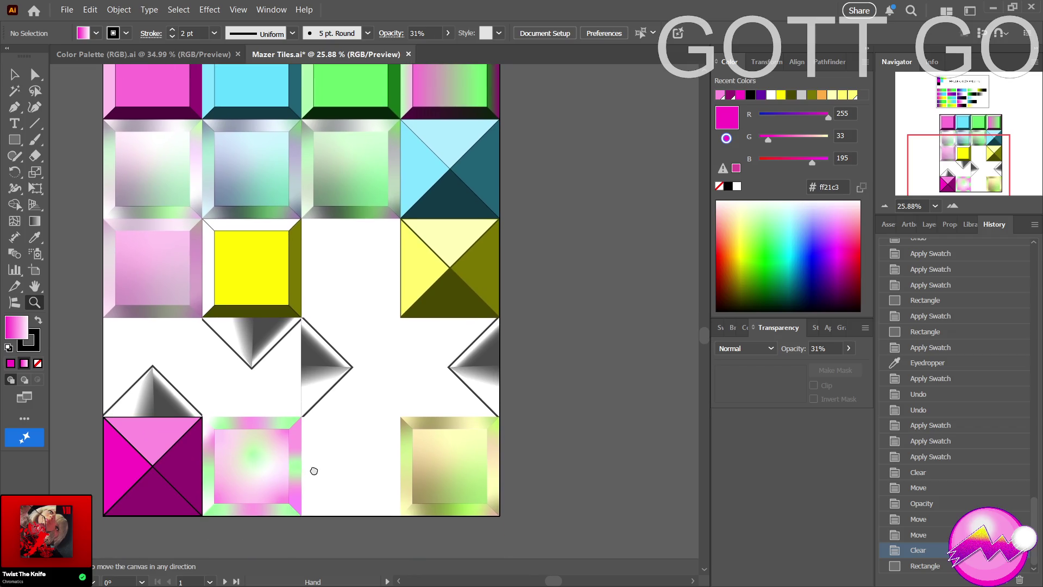
alt+click(361, 366)
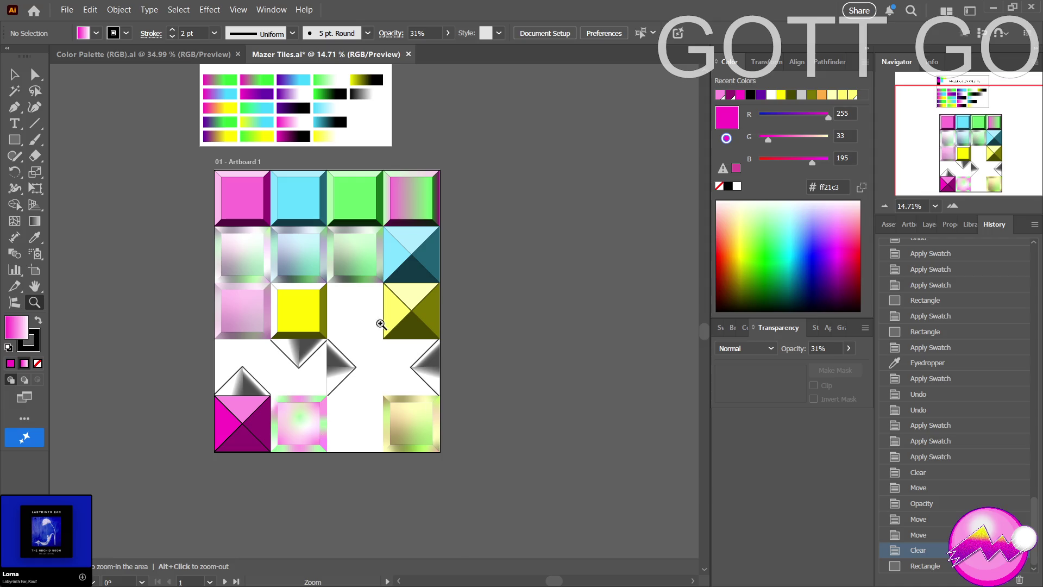
key(v)
click(356, 197)
alt+drag(356, 198, 358, 424)
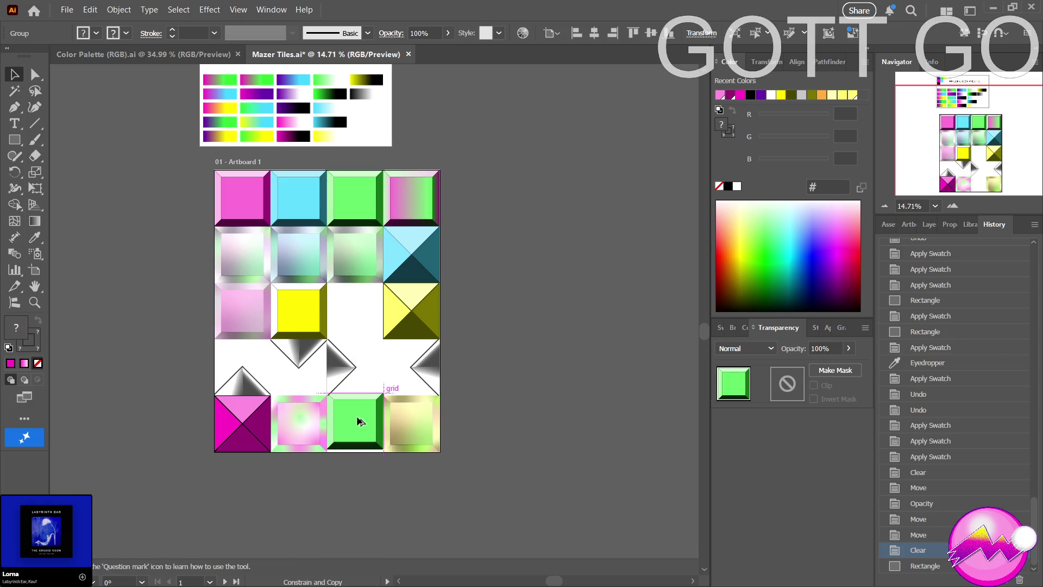
Zoom in on the bottom row and undo the copied green tile.
key(ctrl+c)
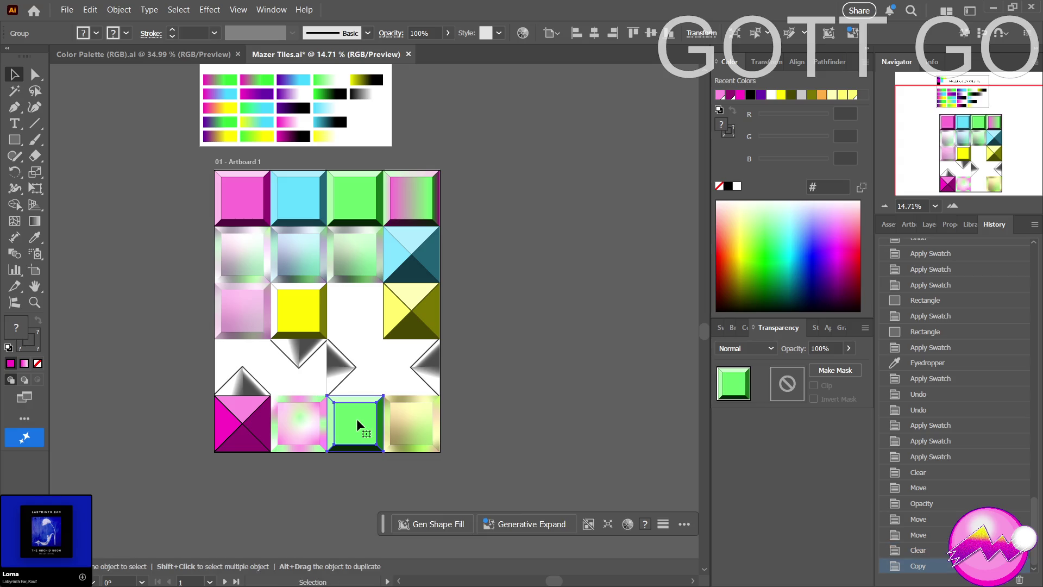
key(z)
click(358, 420)
drag(437, 421, 415, 422)
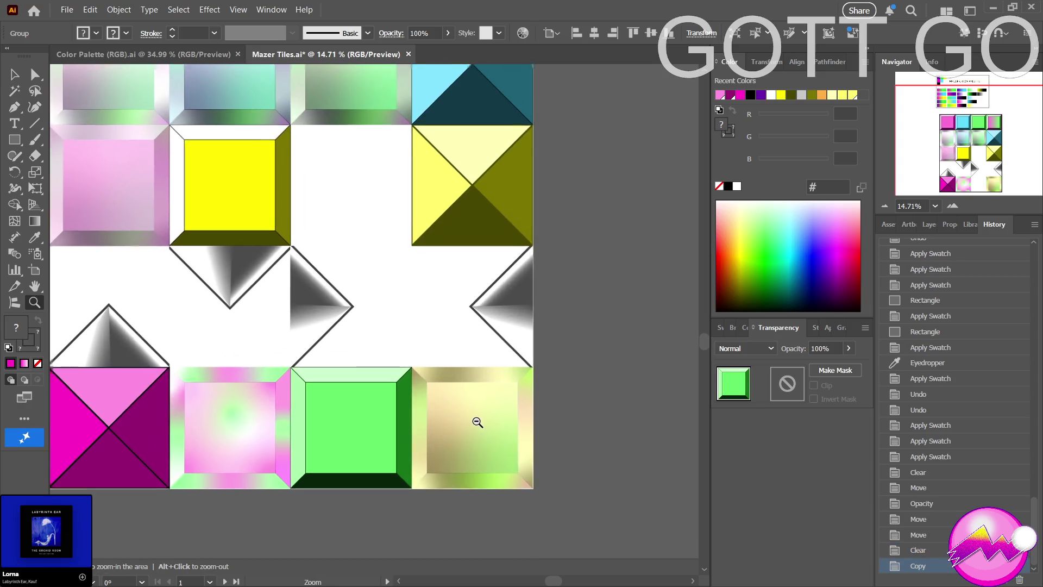
key(ctrl+z)
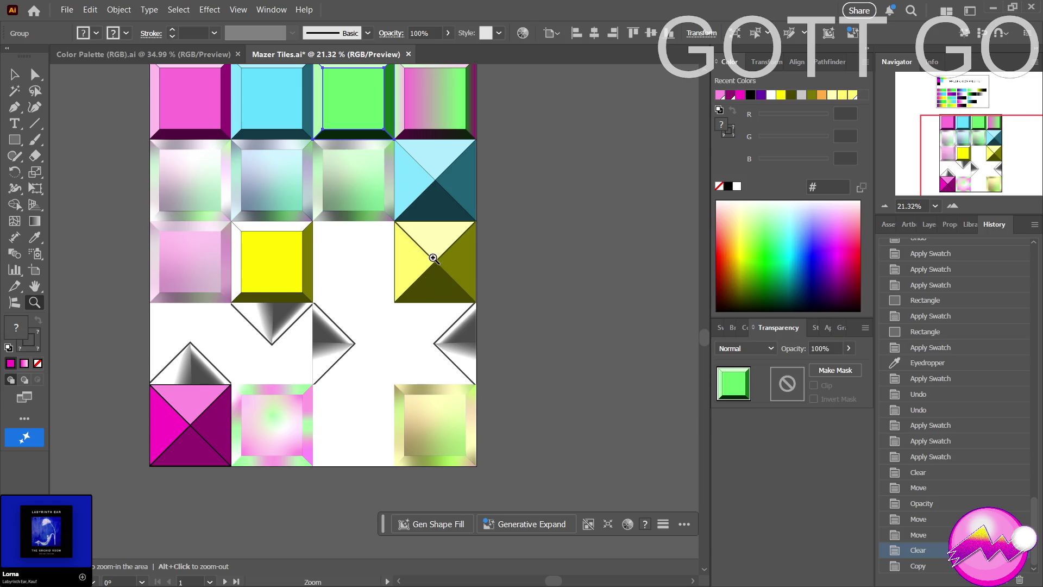
Alt-drag a copy of the yellow pyramid tile into the bottom-row gap and zoom in on it.
key(v)
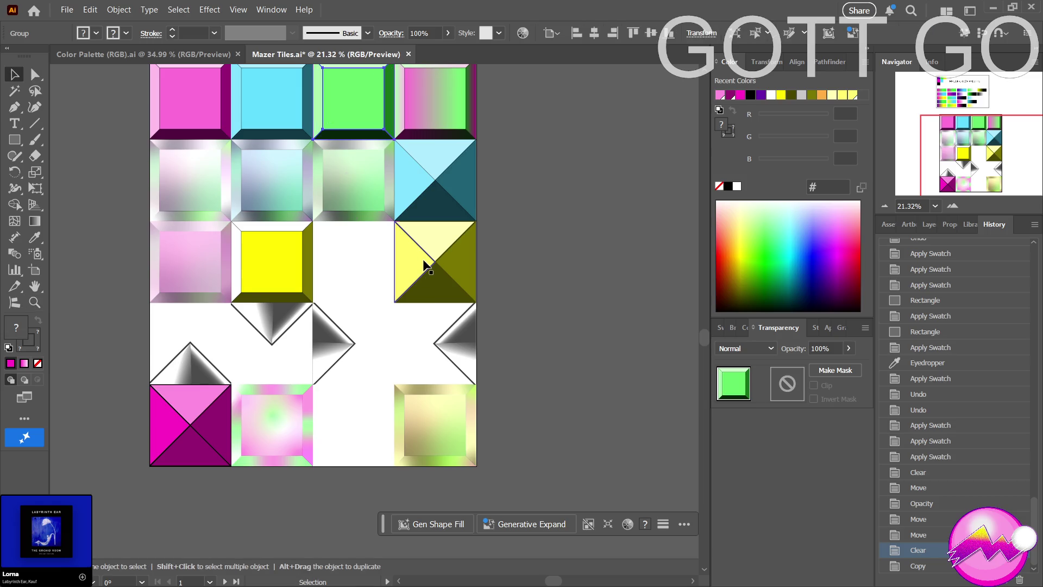
alt+drag(423, 262, 348, 438)
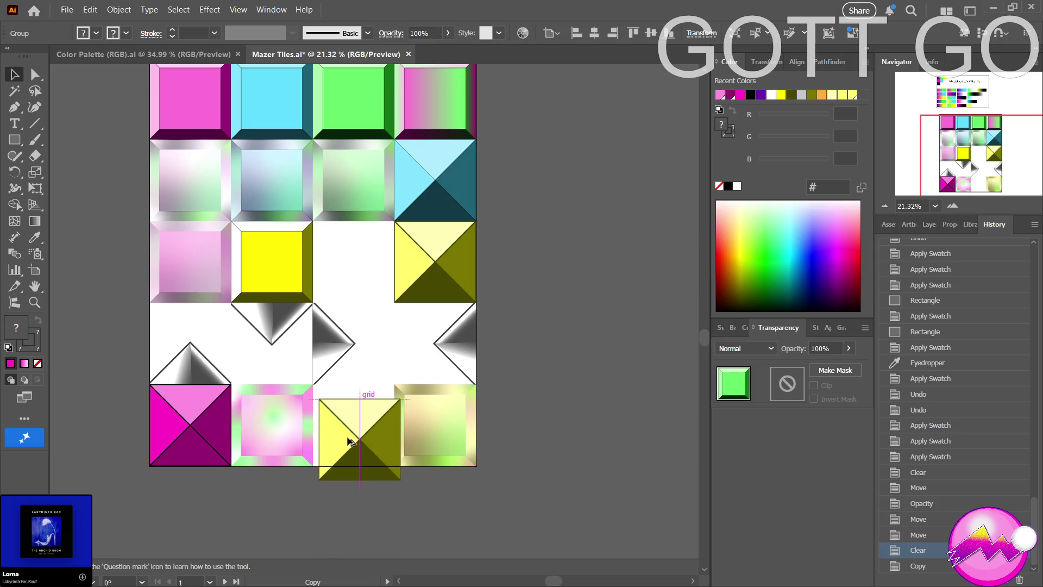
alt+drag(347, 438, 343, 426)
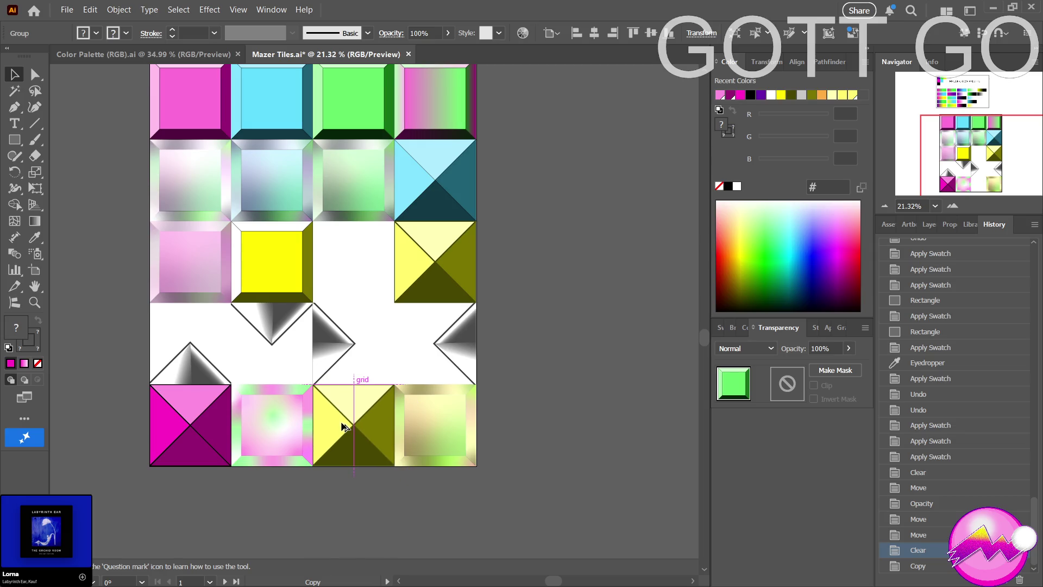
key(z)
click(342, 424)
mouse_move(432, 420)
mouse_down()
mouse_move(474, 428)
mouse_move(337, 349)
mouse_move(361, 350)
mouse_up()
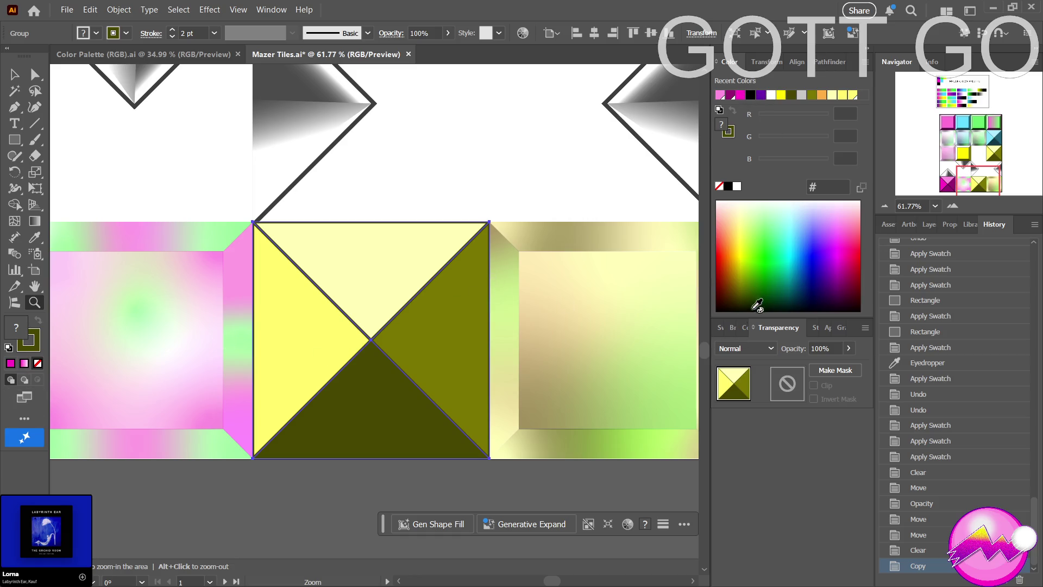
Fill the new tile dark teal from the Color Palette (RGB) swatches, undoing a teal stroke.
click(720, 329)
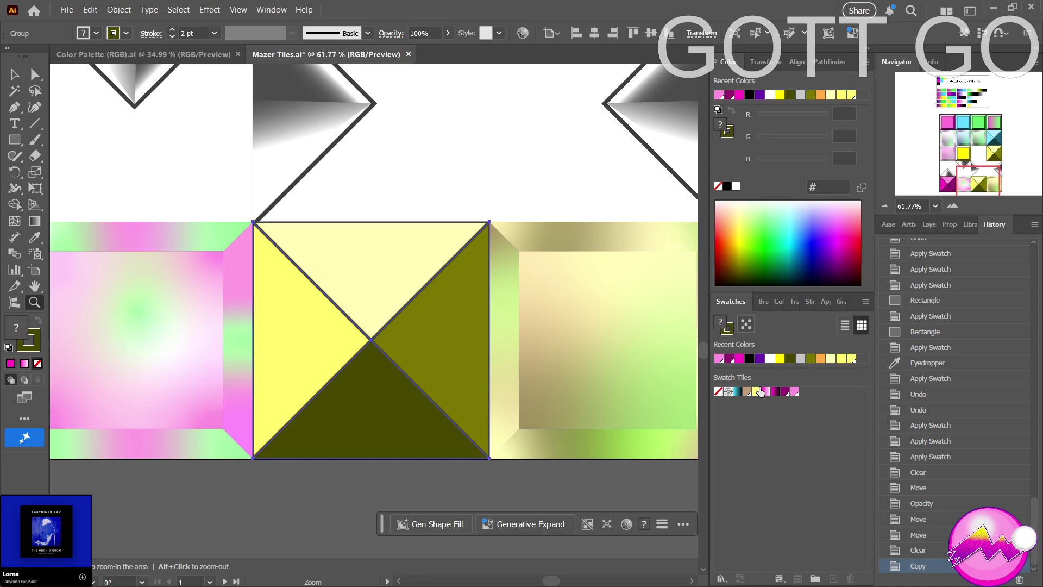
click(779, 301)
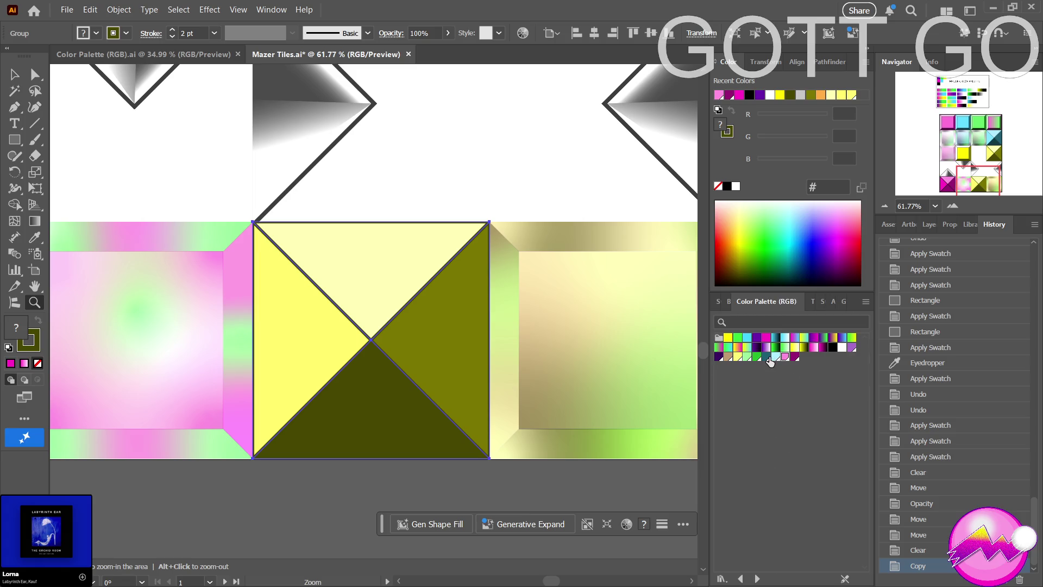
click(766, 357)
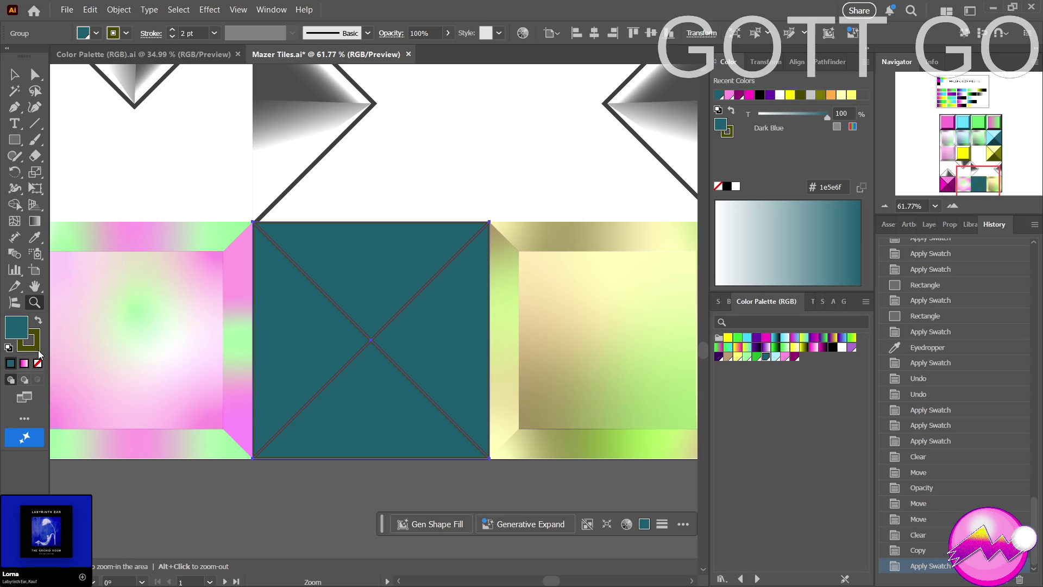
key(x)
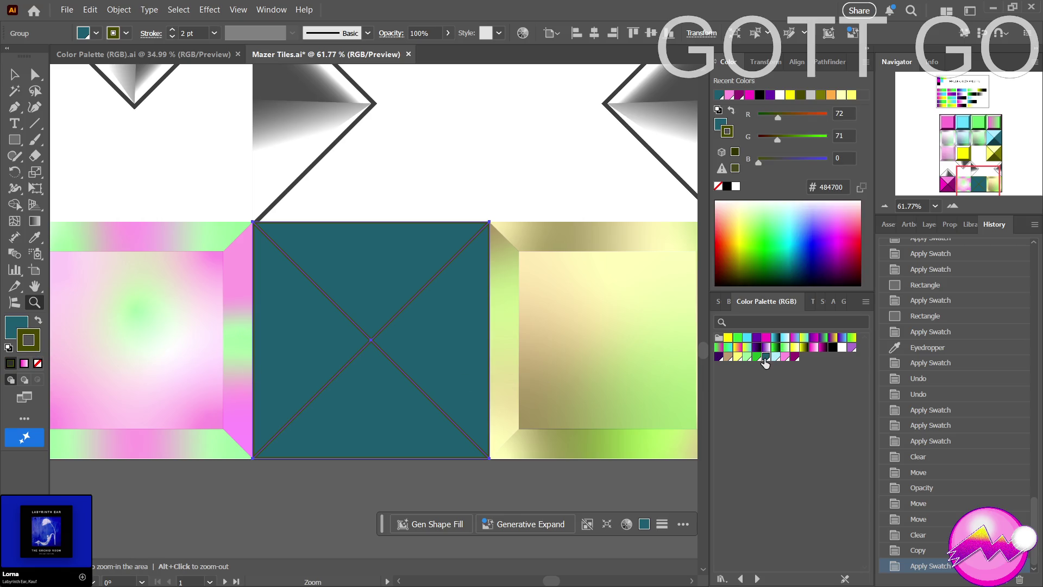
click(766, 358)
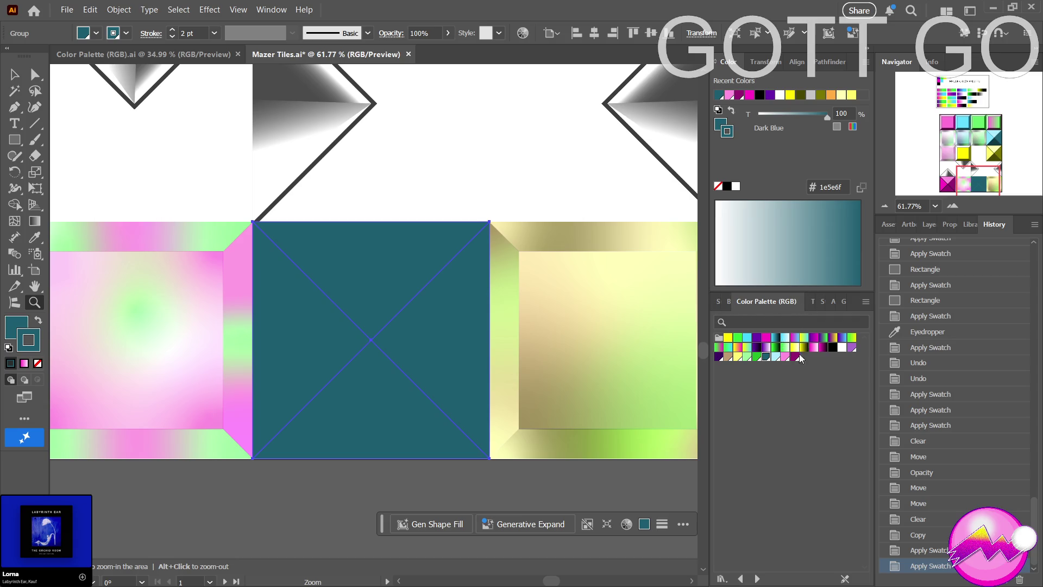
click(822, 302)
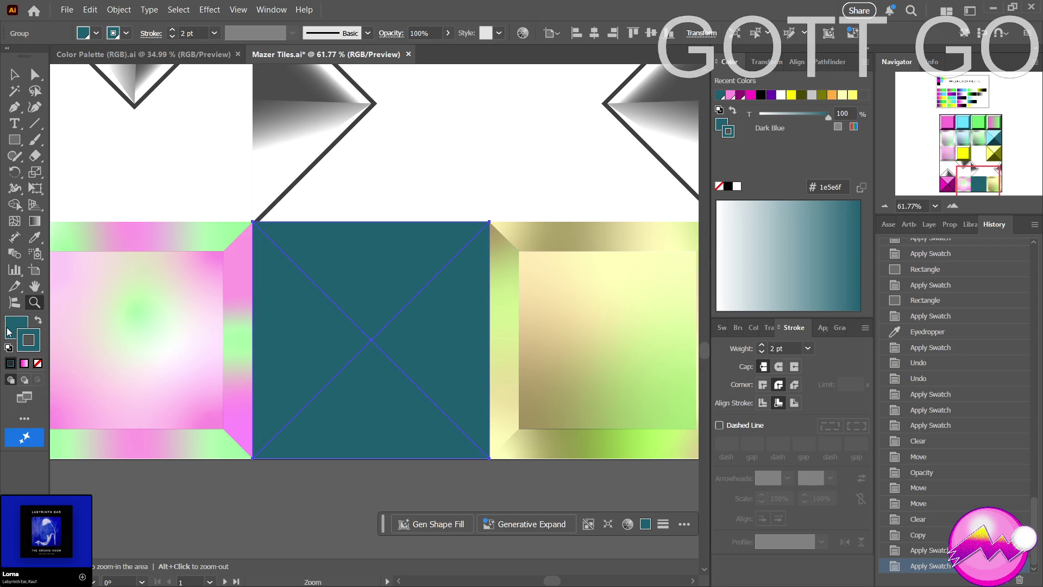
key(ctrl+z)
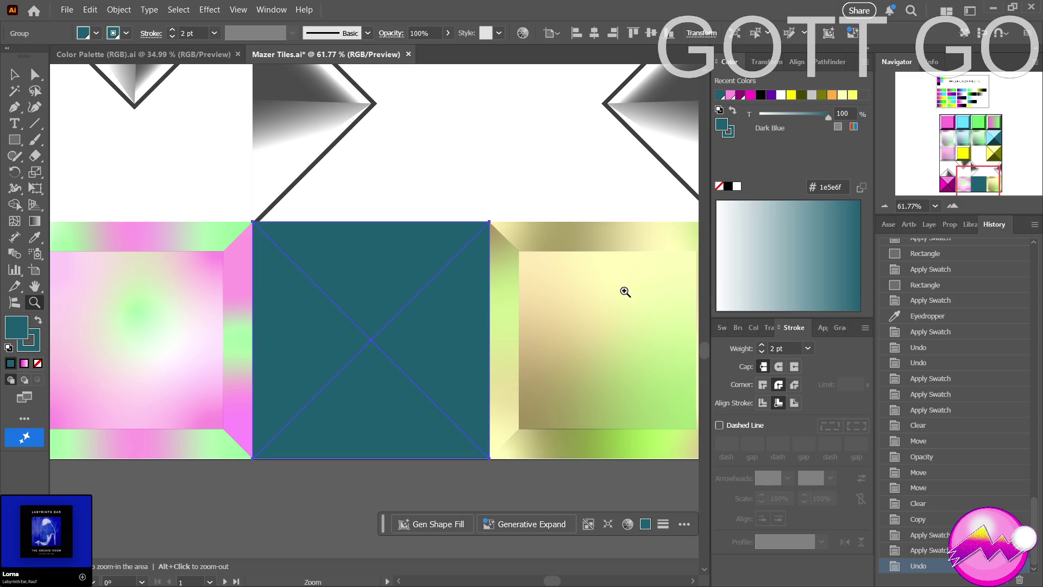
Recolour the teal crossed tile bright green (32ff38) and zoom back out on the grid.
alt+click(589, 389)
alt+click(477, 405)
drag(633, 354, 575, 369)
ctrl+click(425, 370)
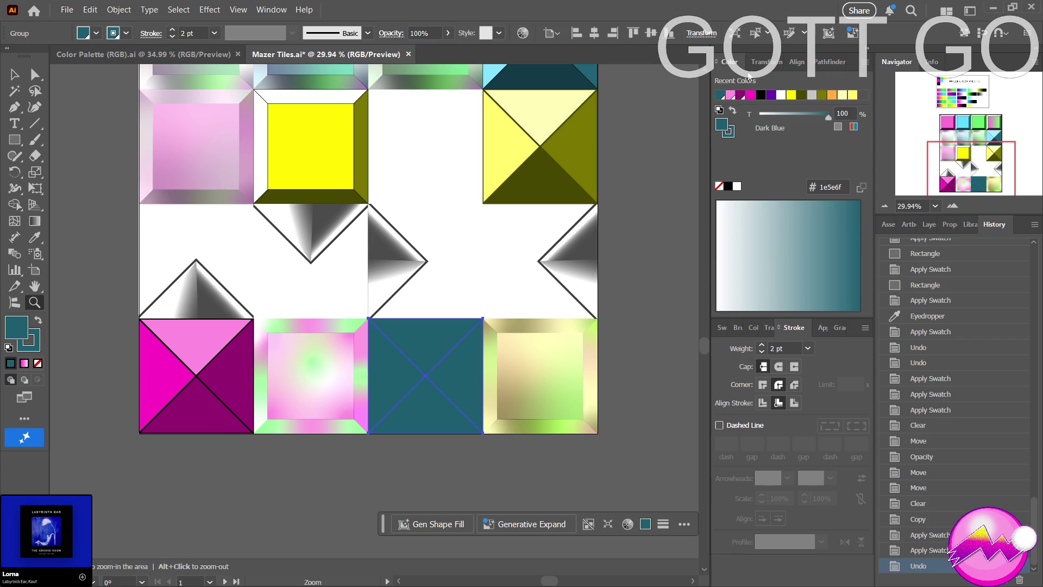
click(754, 327)
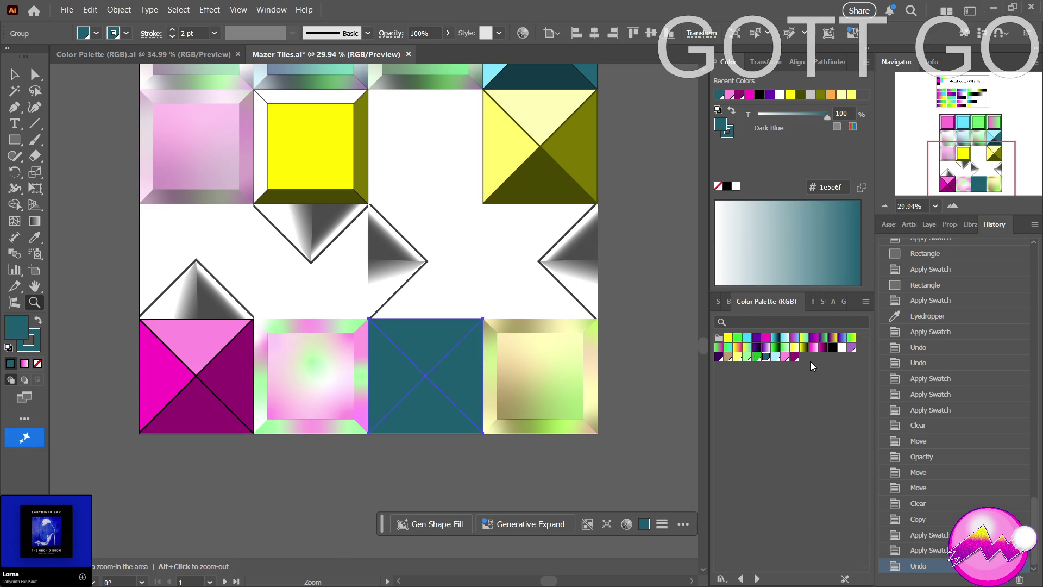
click(738, 340)
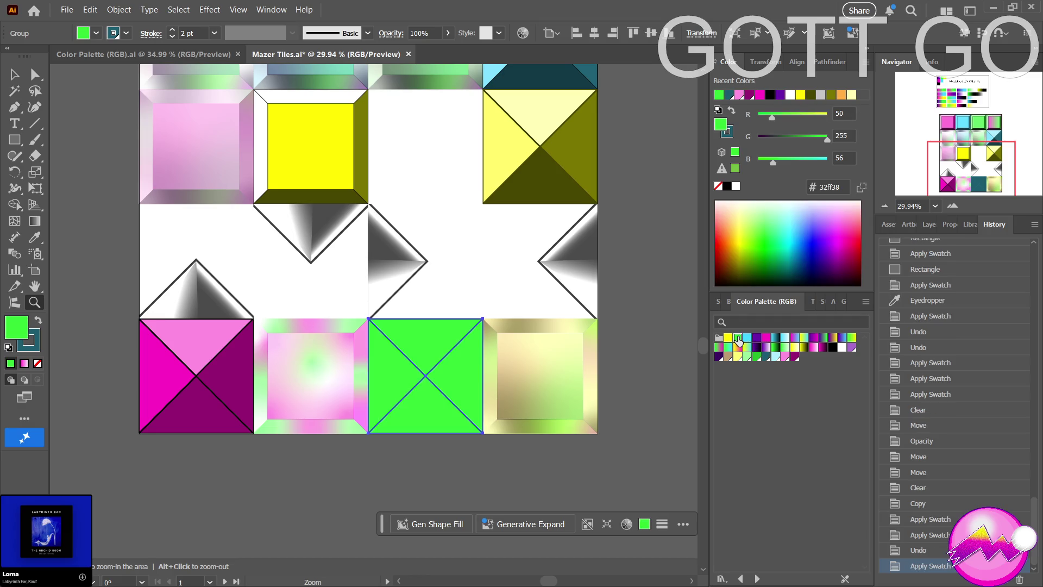
click(417, 476)
key(z)
alt+click(431, 455)
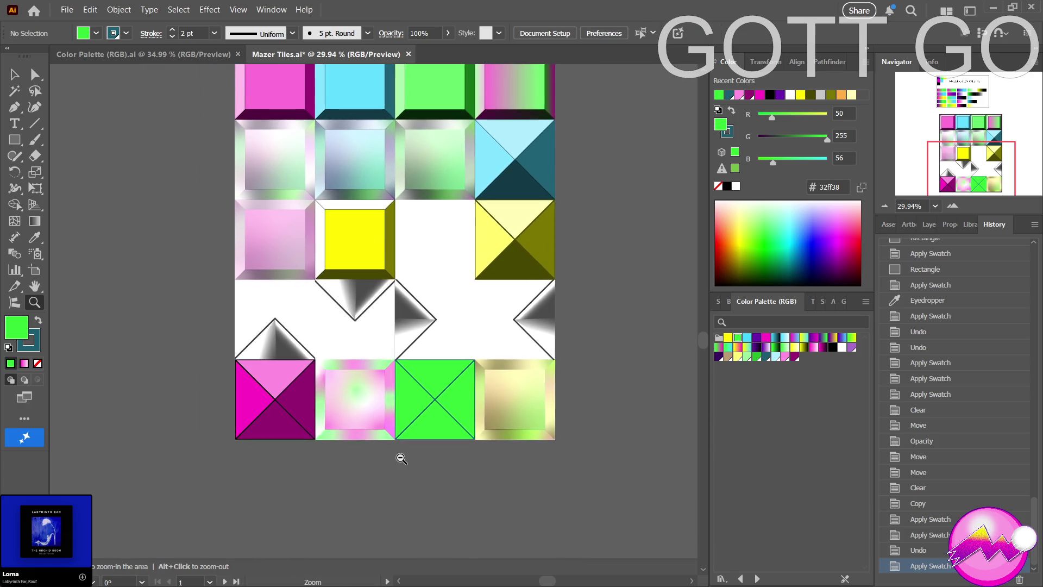
Sample a darker green from the palette artboard onto the tile's right triangle.
click(412, 459)
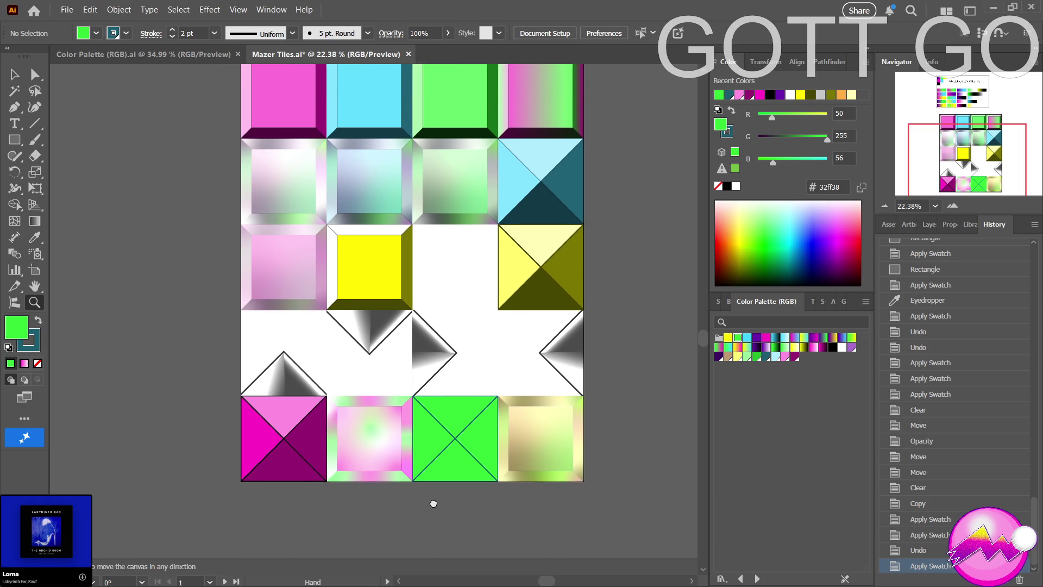
alt+click(462, 471)
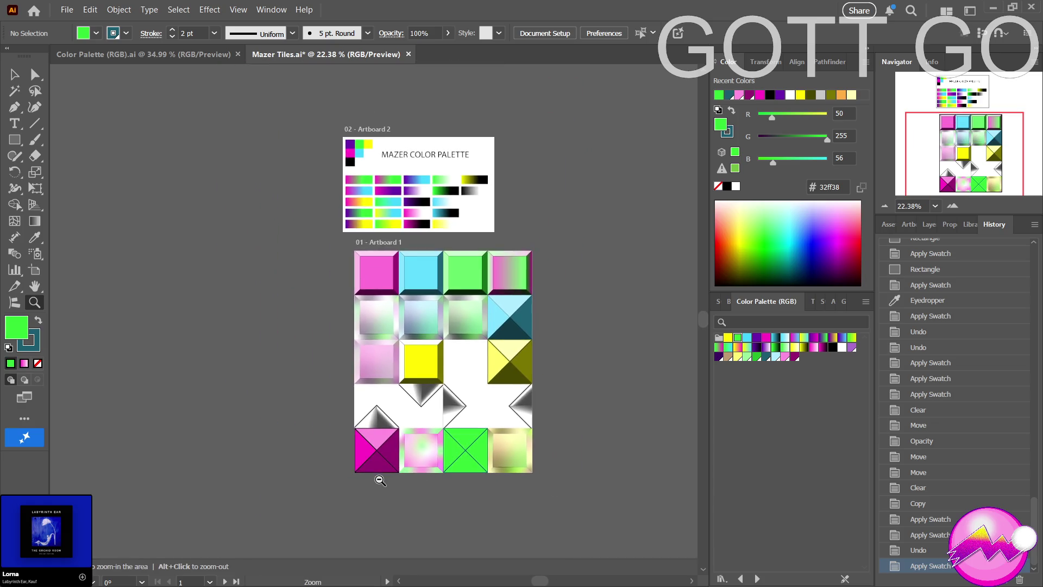
key(a)
click(470, 456)
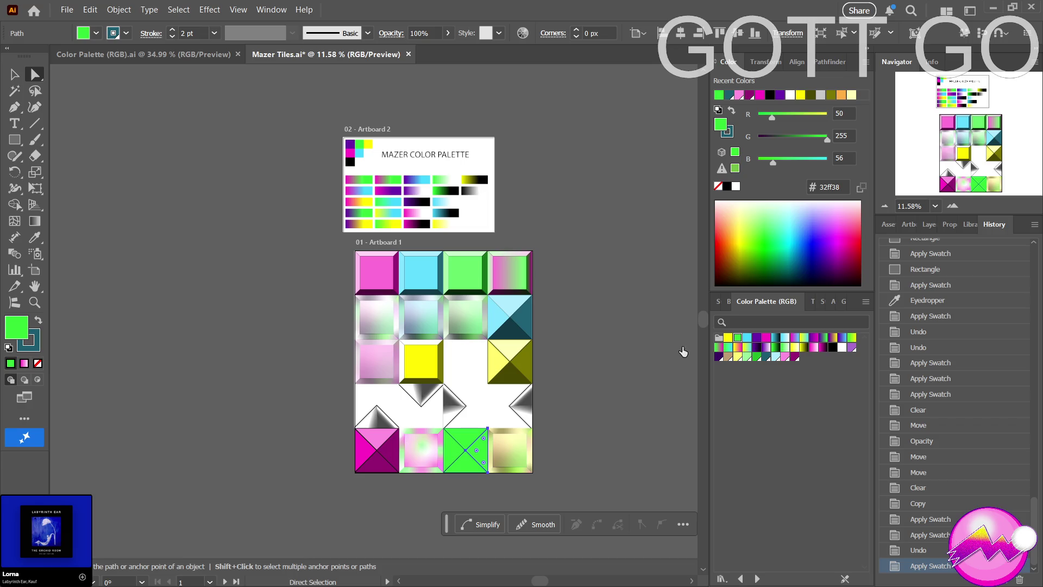
drag(492, 209, 454, 189)
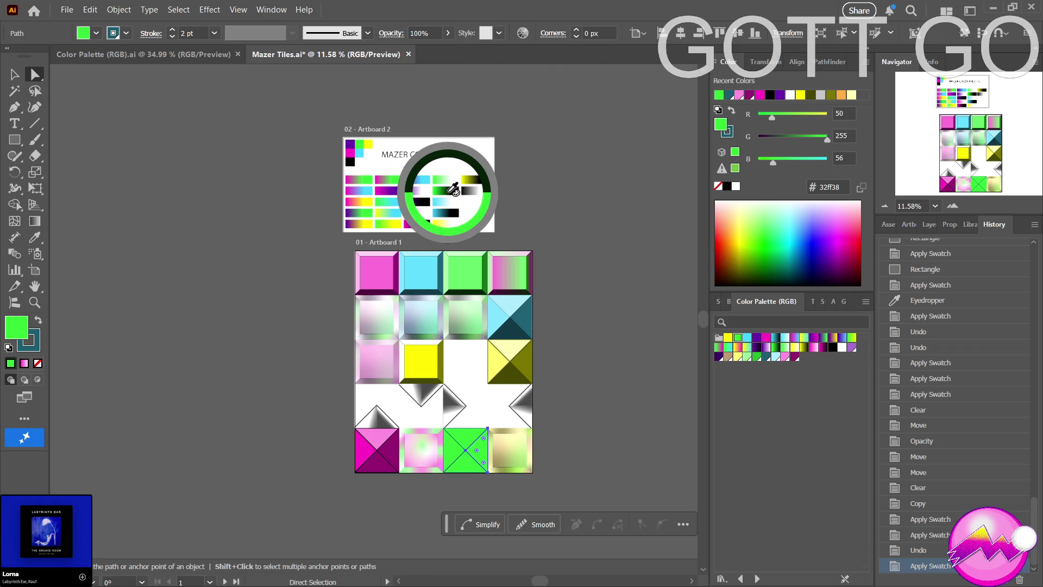
drag(454, 189, 446, 186)
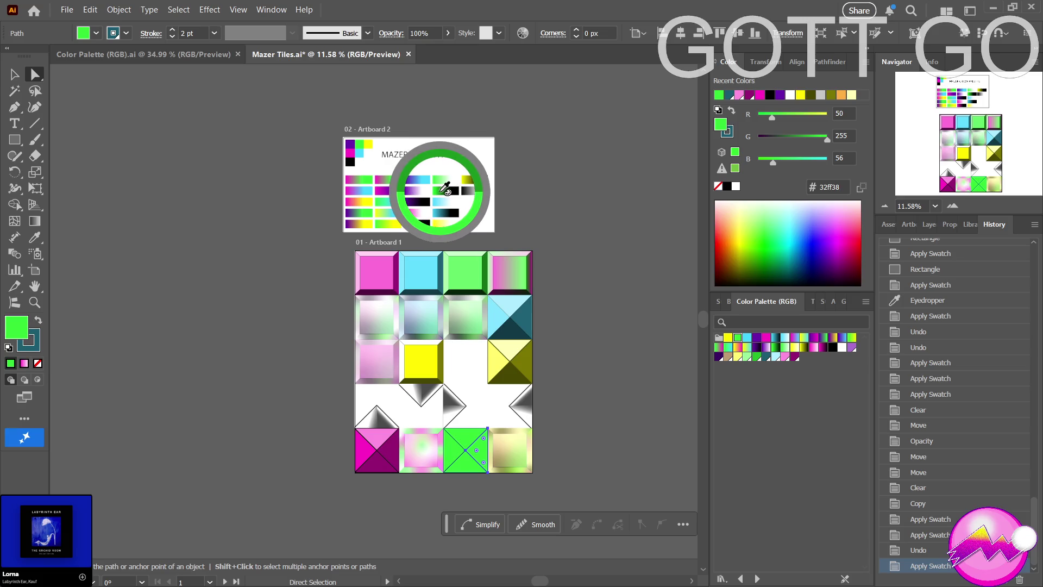
drag(445, 187, 449, 190)
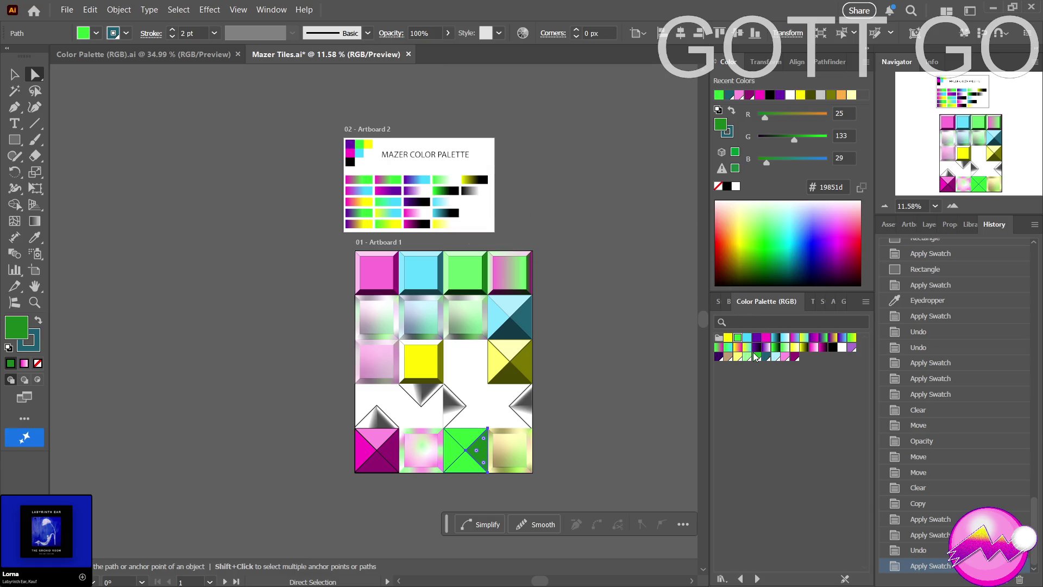
Eyedrop dark green (0c400d) onto the bottom triangle and pale mint (caffcc) onto the top.
click(472, 466)
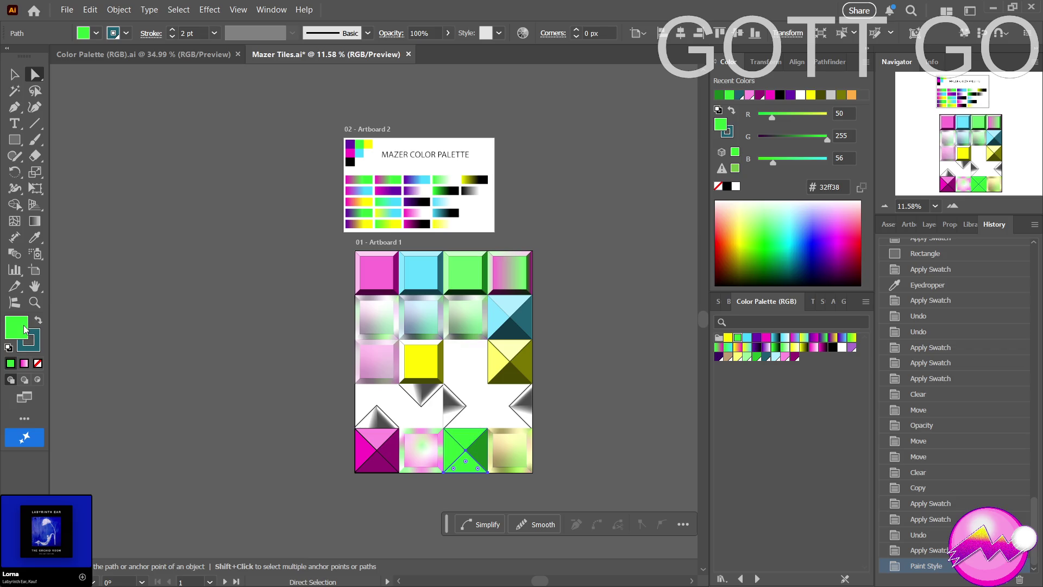
mouse_move(564, 337)
mouse_down()
mouse_move(444, 190)
mouse_move(453, 189)
mouse_up()
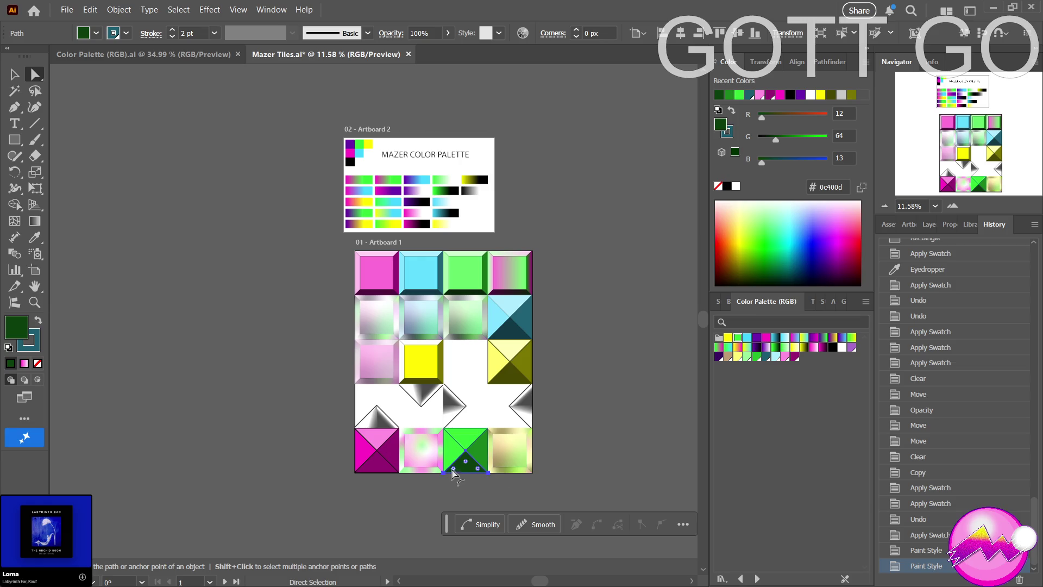
click(464, 442)
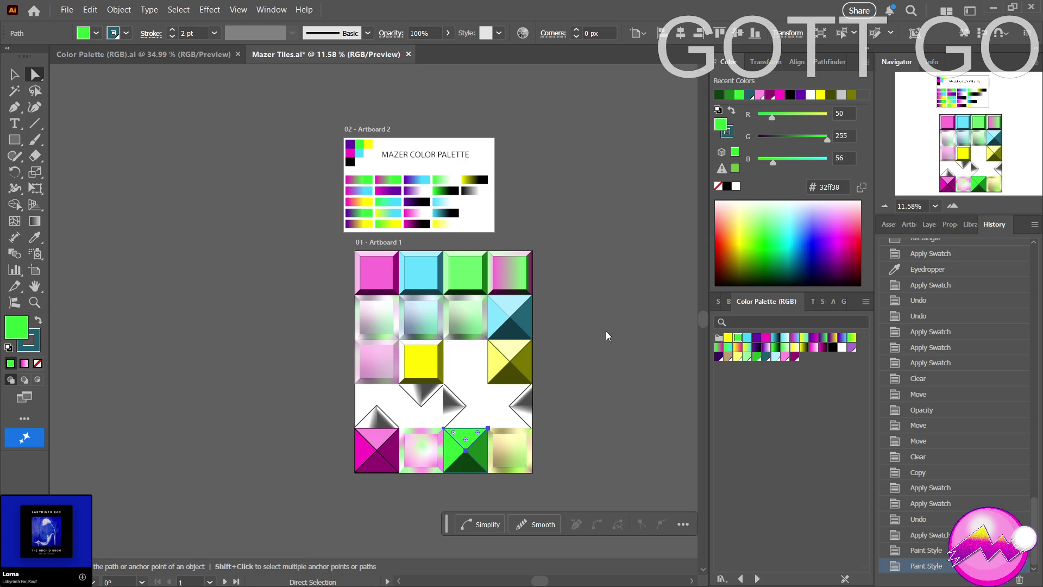
drag(460, 212, 450, 178)
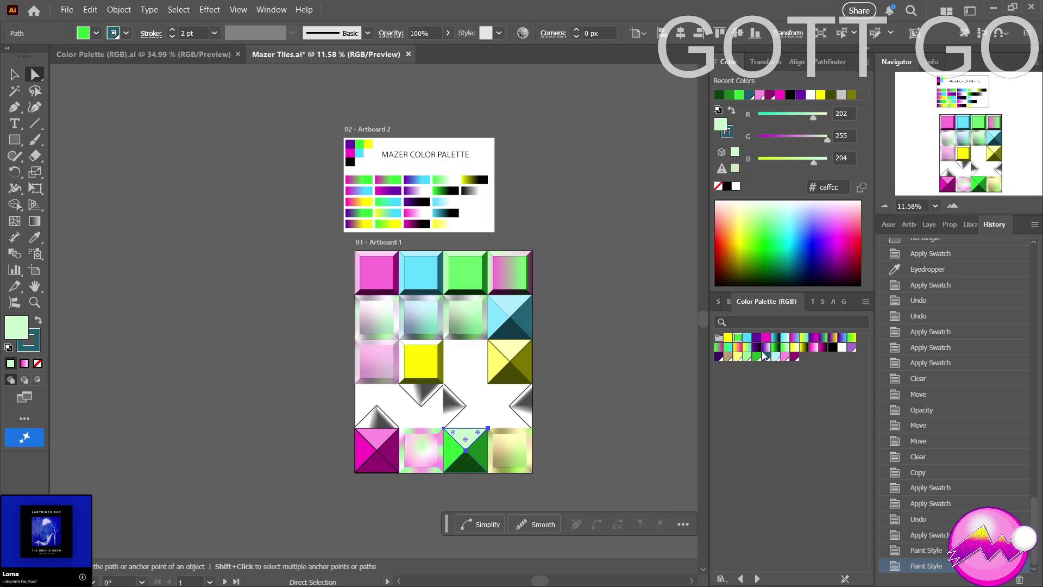
click(647, 344)
scroll(594, 345, down, 3)
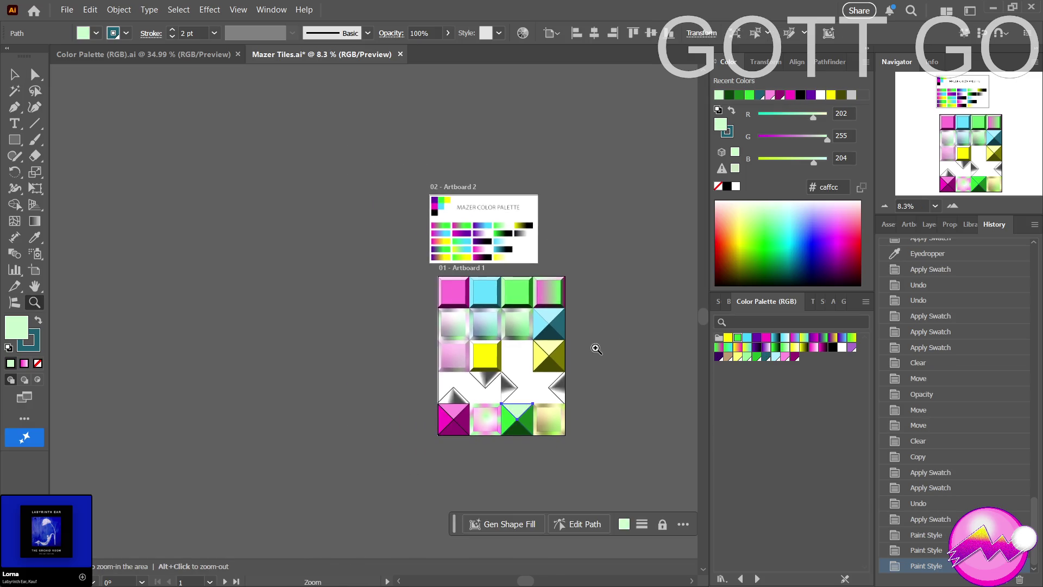
Recentre the artboards, save Mazer Tiles.ai with Ctrl+S, and pick the Artboard tool.
scroll(533, 302, up, 1)
mouse_move(556, 300)
mouse_down()
mouse_move(540, 337)
mouse_move(553, 316)
mouse_up()
key(ctrl)
key(ctrl+s)
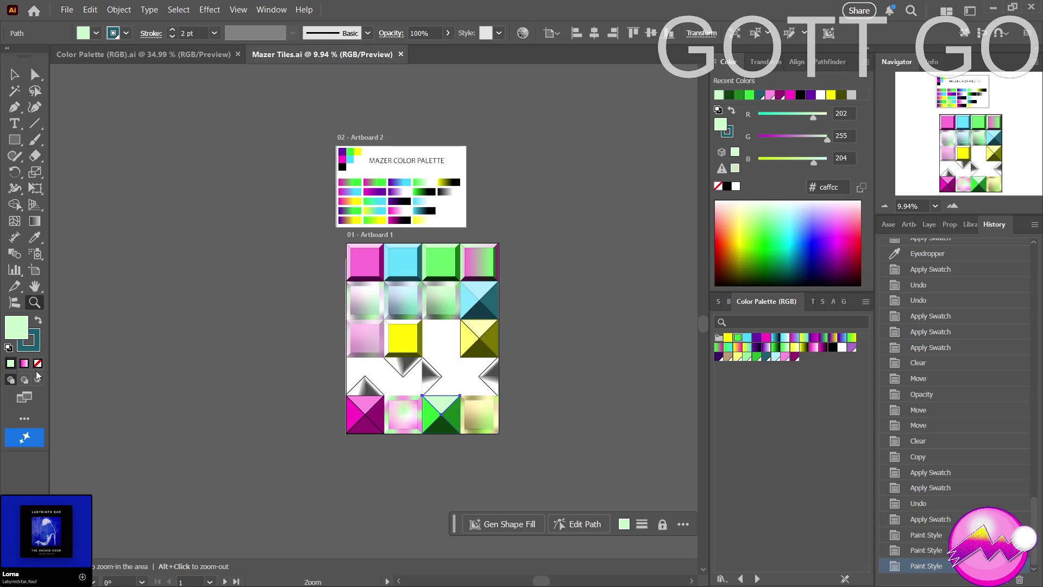
mouse_move(235, 415)
mouse_down()
mouse_move(189, 393)
mouse_move(165, 400)
mouse_up()
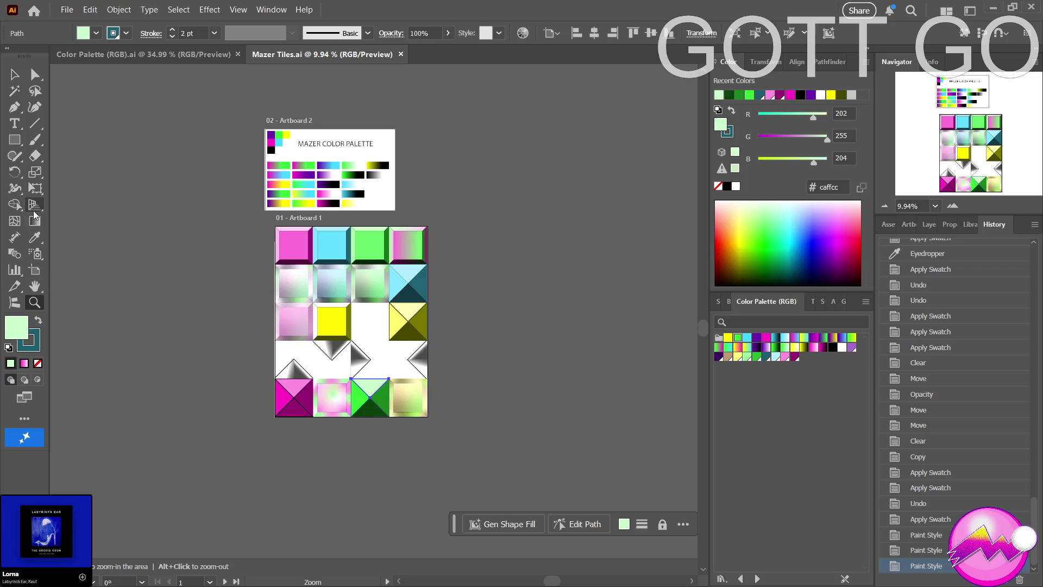
click(34, 270)
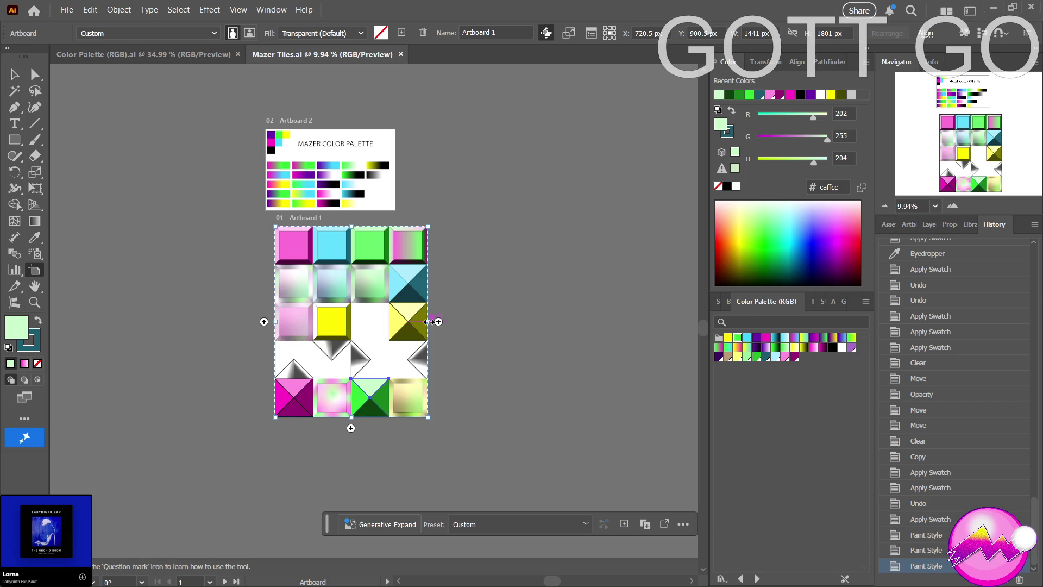
Drag the tile artboard's right edge out to W 1801 px and show the grid.
key(z)
drag(470, 319, 502, 326)
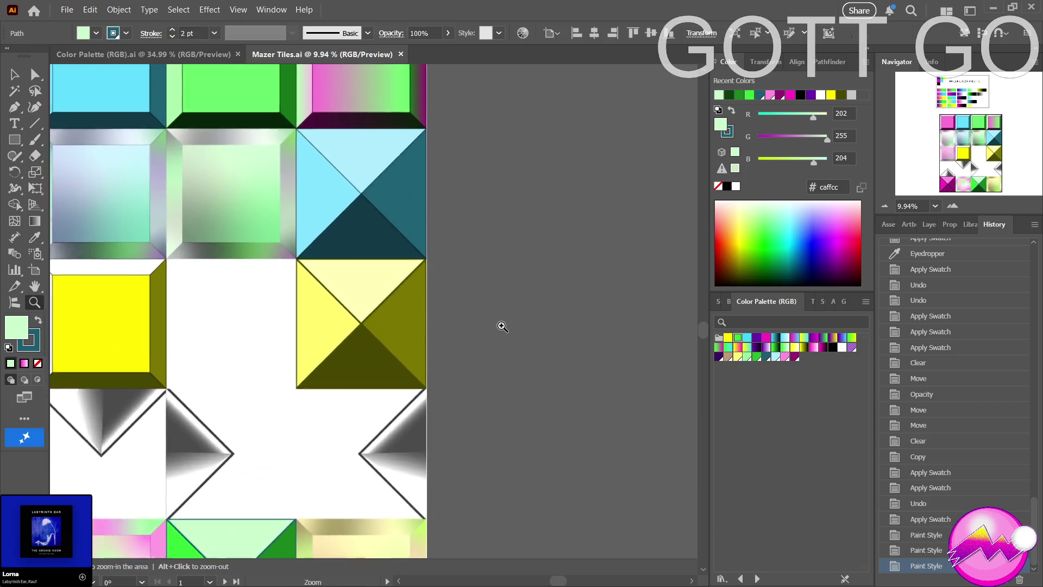
click(38, 270)
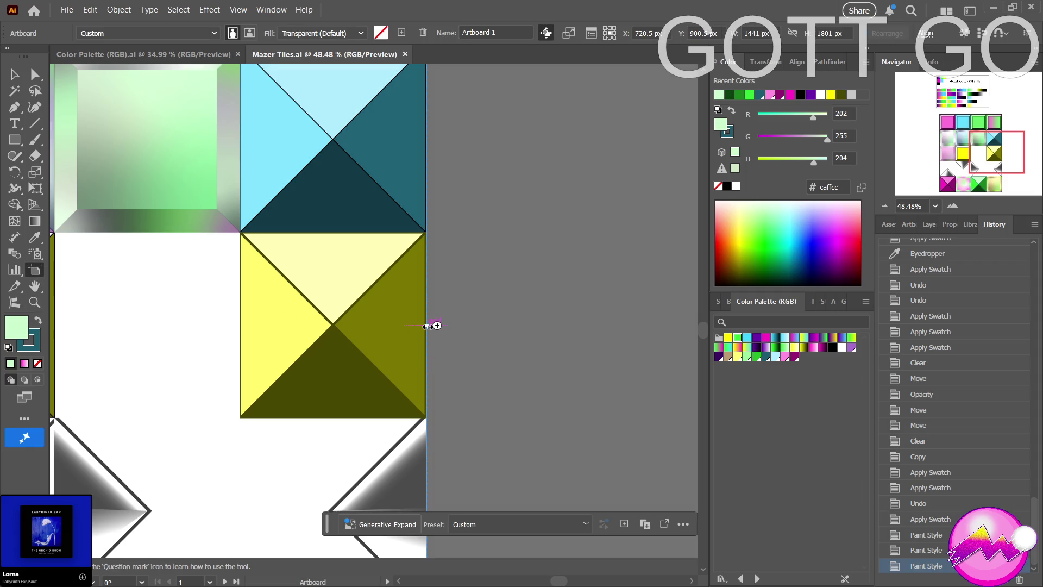
drag(427, 326, 589, 326)
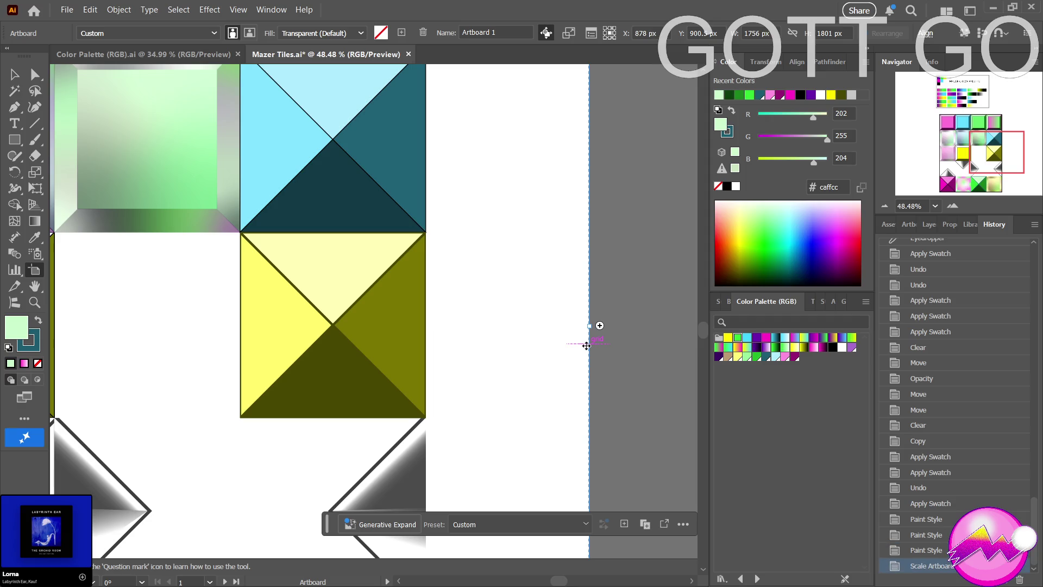
key(ctrl+apostrophe)
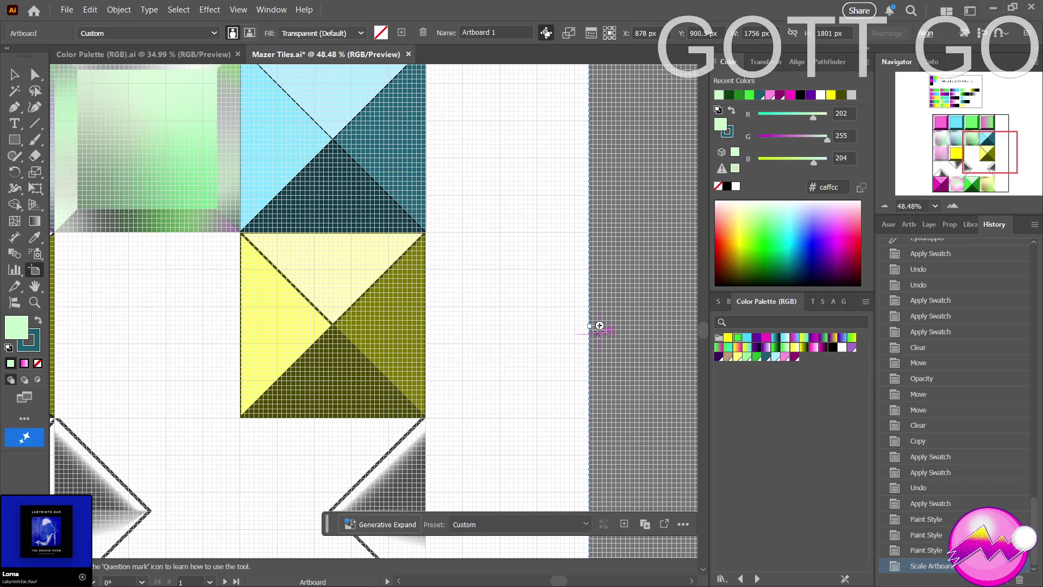
drag(599, 326, 612, 326)
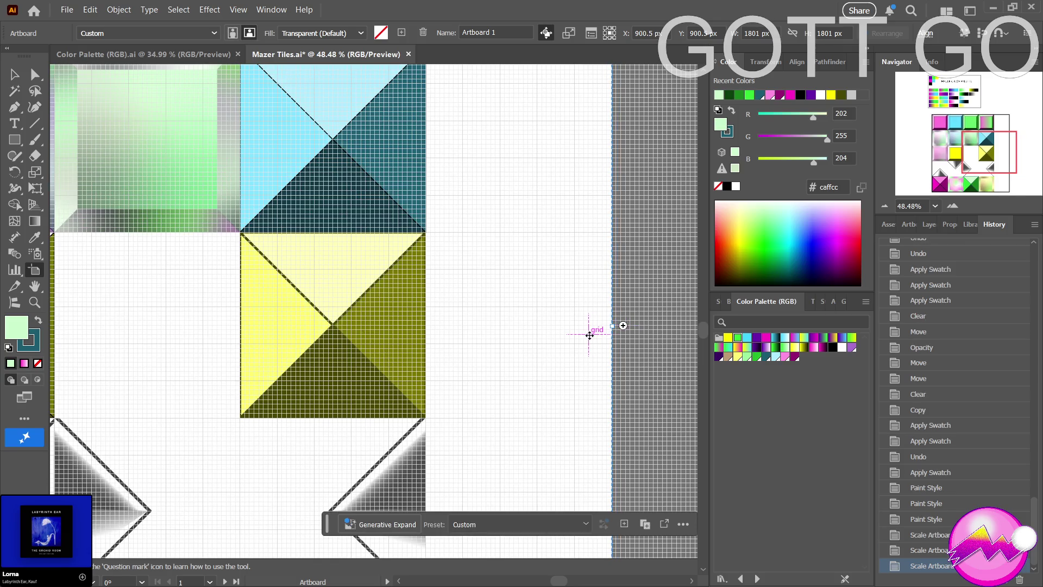
Recentre the widened artboard and zoom in on the top of the empty column.
key(z)
drag(578, 333, 403, 354)
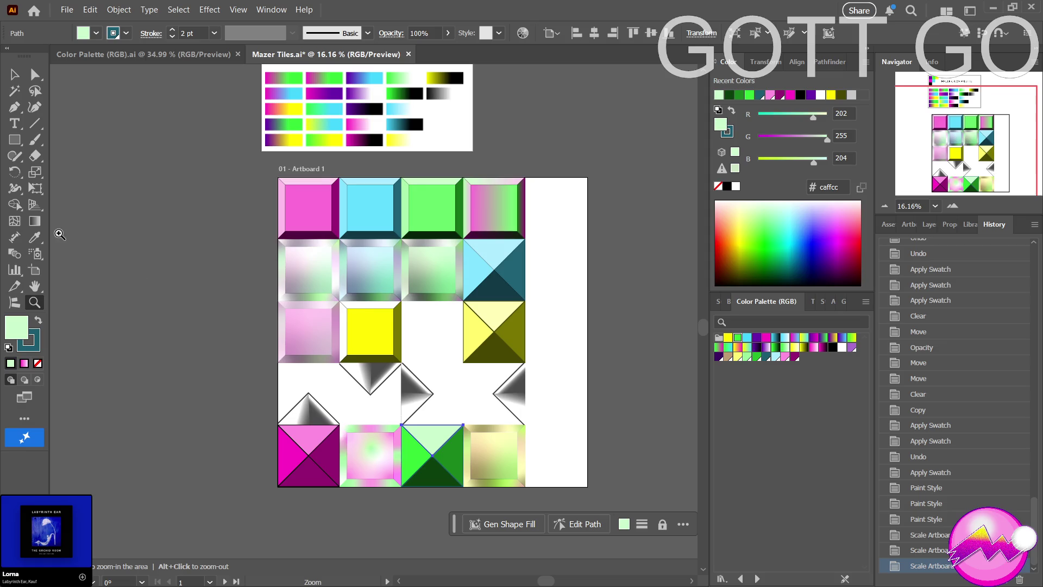
key(v)
drag(549, 330, 507, 351)
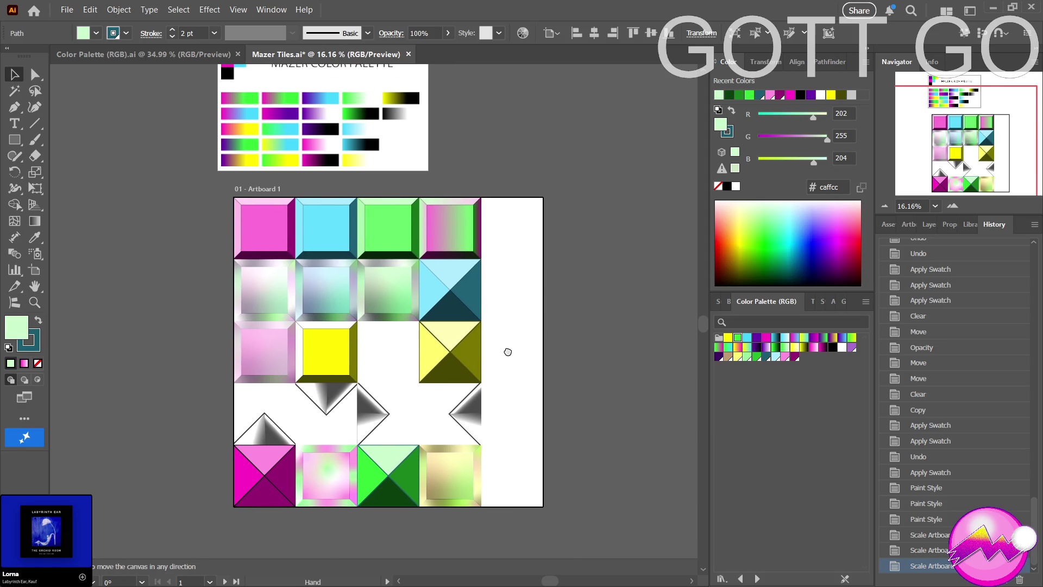
key(z)
click(582, 194)
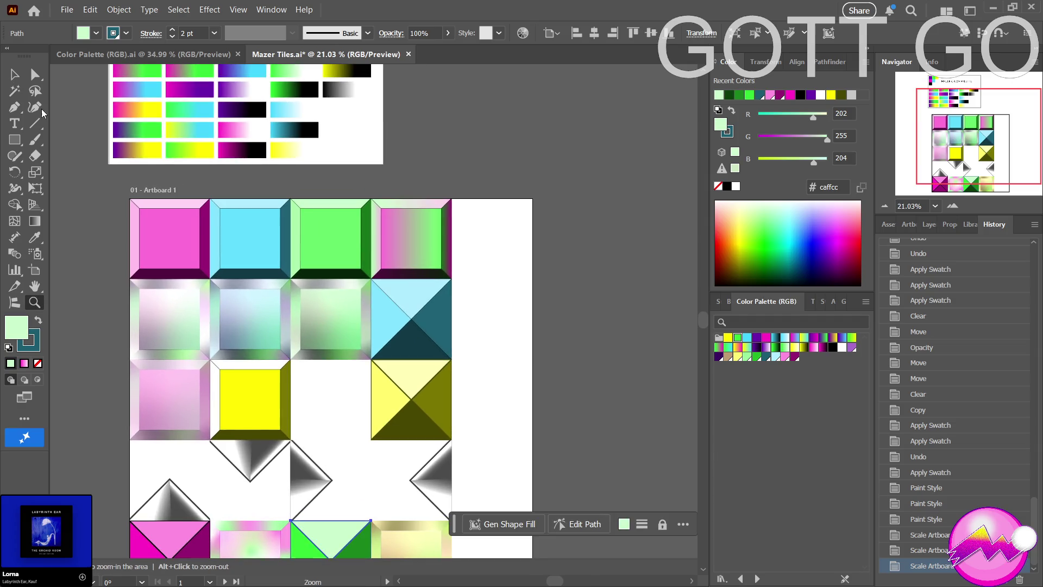
mouse_move(433, 229)
mouse_down()
mouse_move(400, 242)
mouse_move(535, 240)
mouse_move(391, 240)
mouse_up()
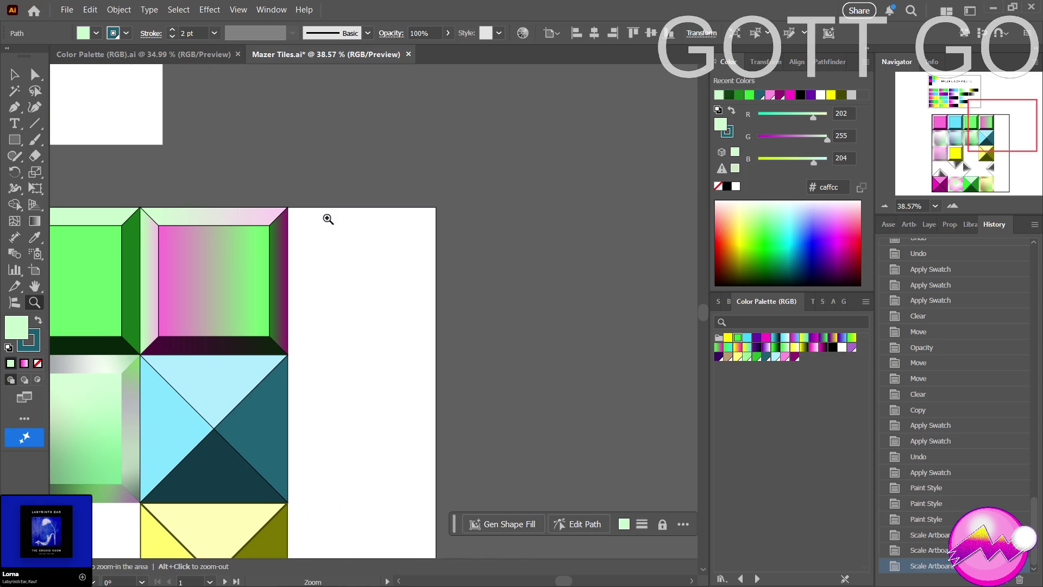
click(225, 198)
click(253, 197)
click(15, 140)
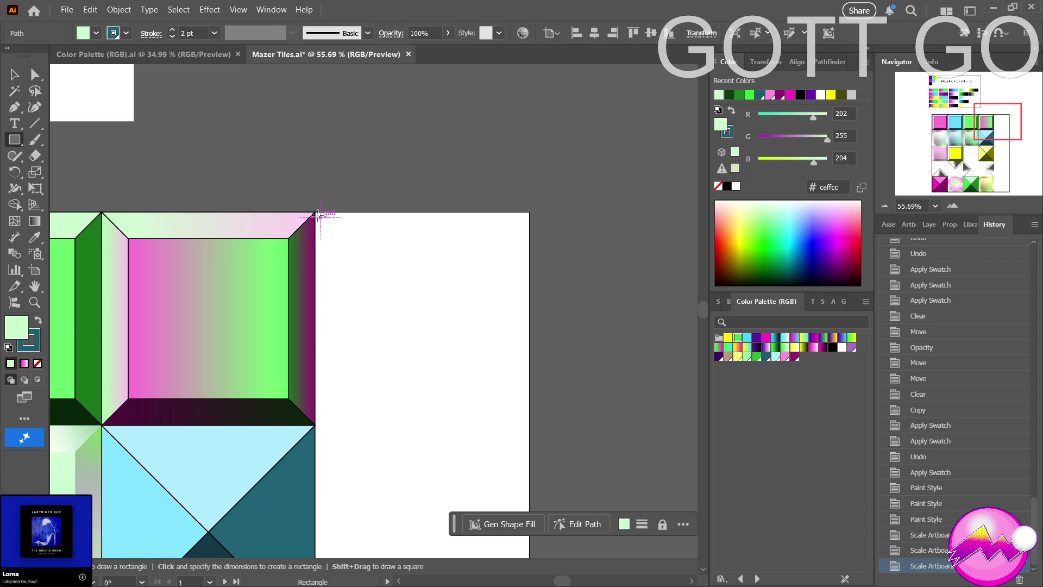
Draw a pale mint square in the empty top-right cell and round its corners to about 70 px.
drag(320, 212, 400, 323)
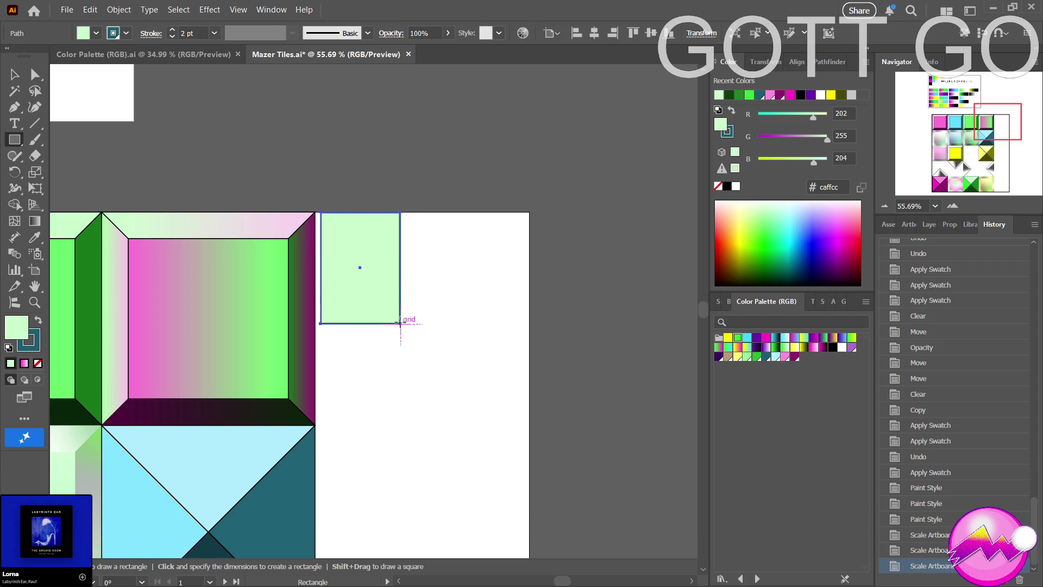
key(ctrl+z)
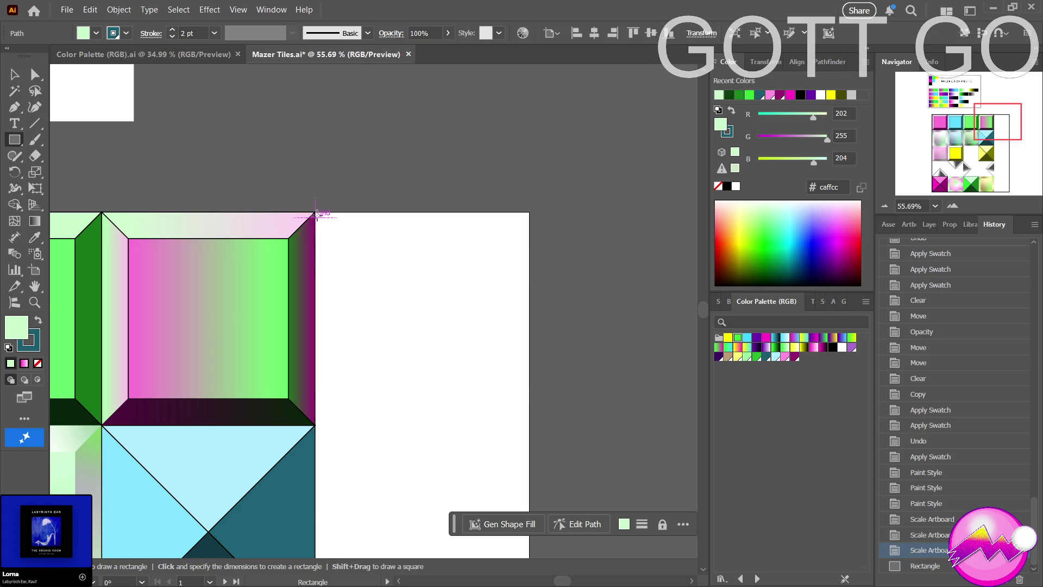
mouse_move(316, 212)
mouse_down()
mouse_move(501, 425)
mouse_move(528, 425)
mouse_up()
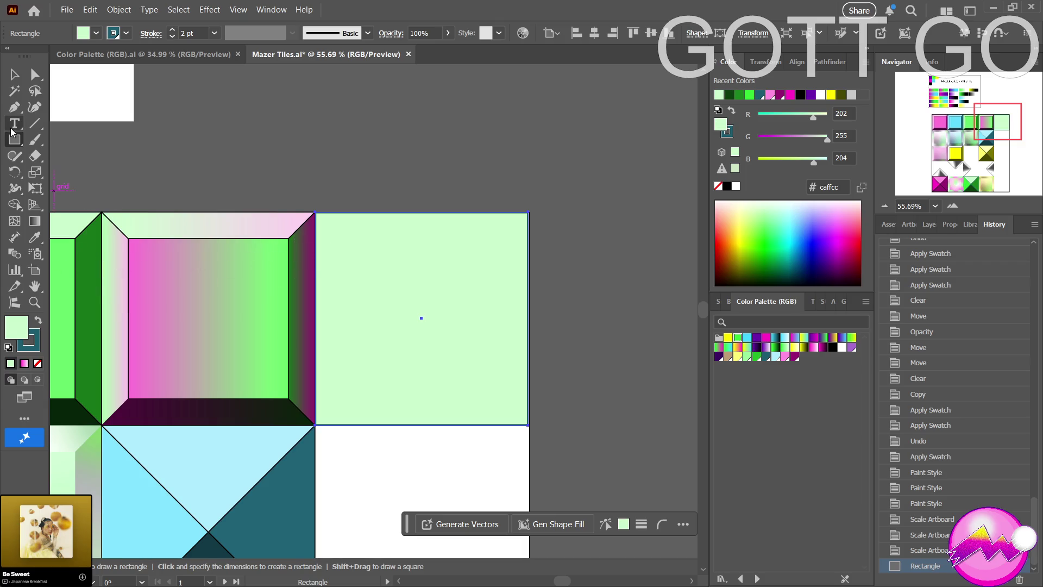
key(a)
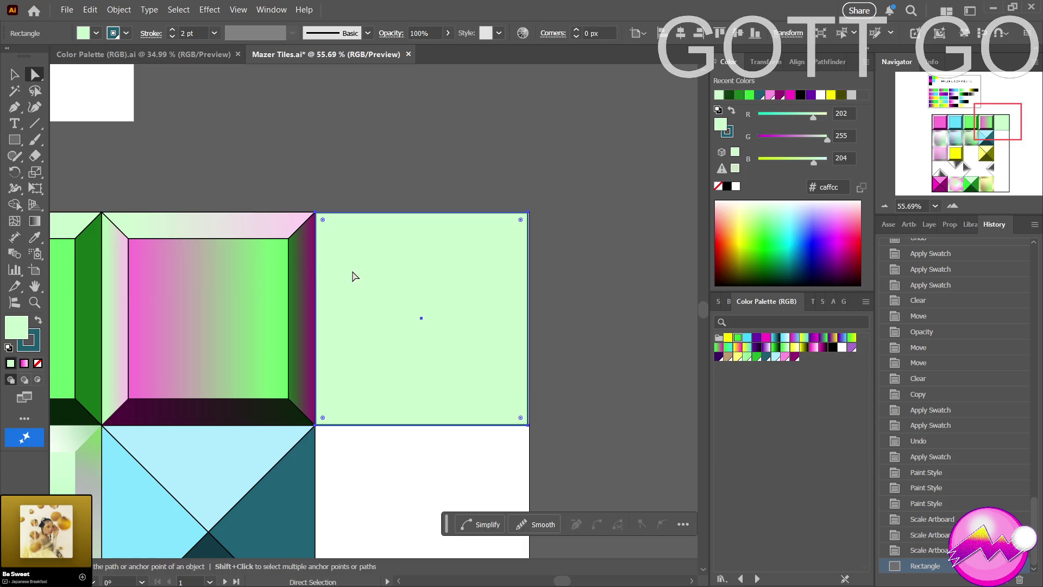
mouse_move(324, 220)
mouse_down()
mouse_move(364, 267)
mouse_move(371, 241)
mouse_up()
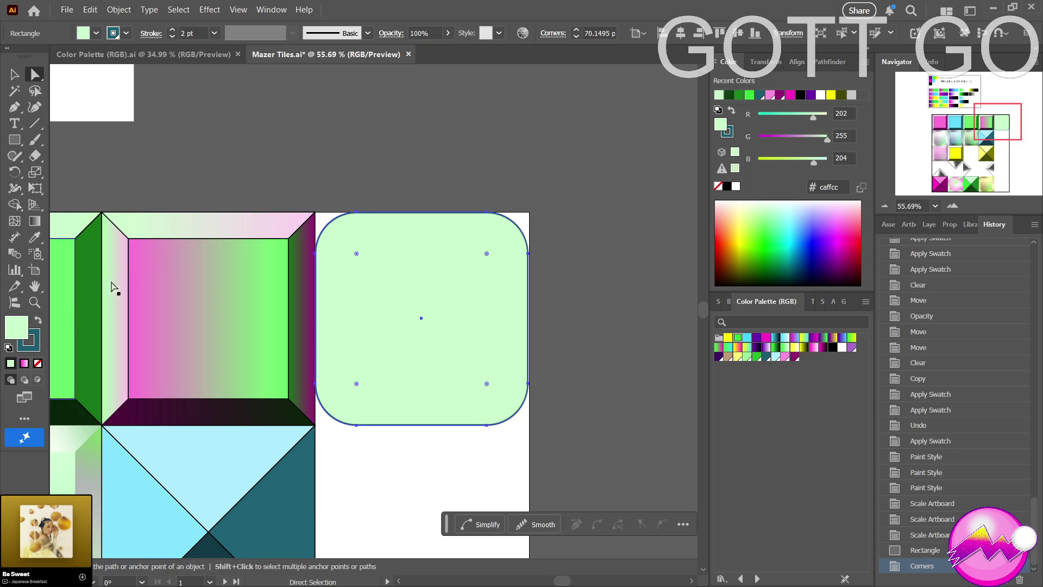
Paste a copy of the tile in front and offset it inward as the first inset outline.
key(ctrl)
key(ctrl+f)
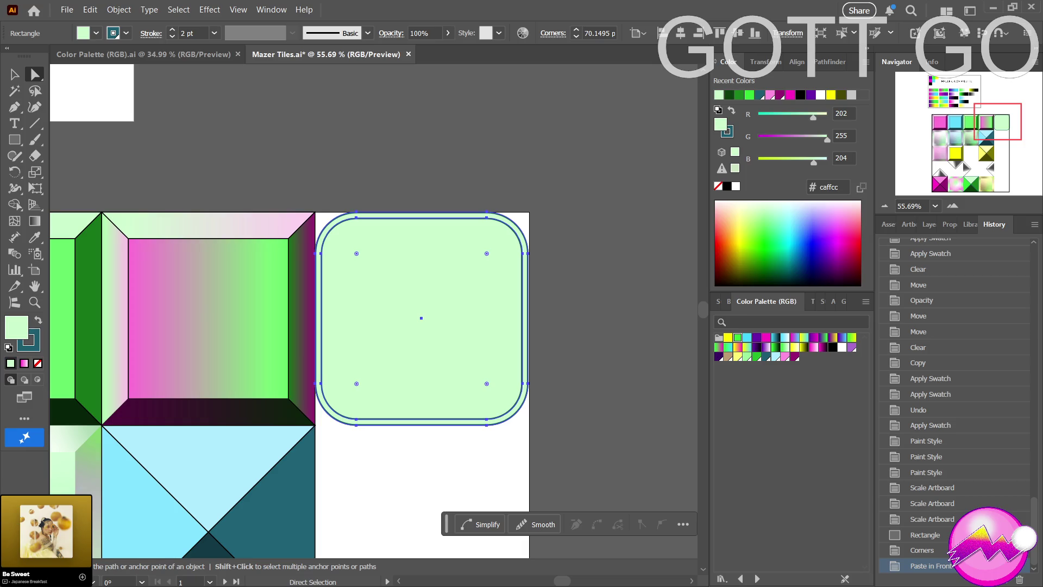
key(Return)
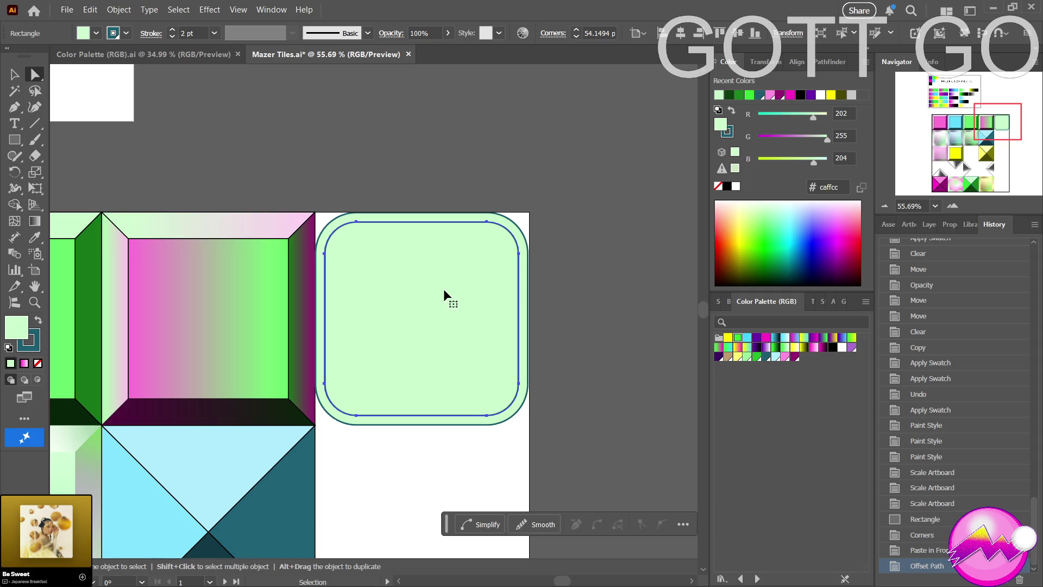
key(ctrl+d)
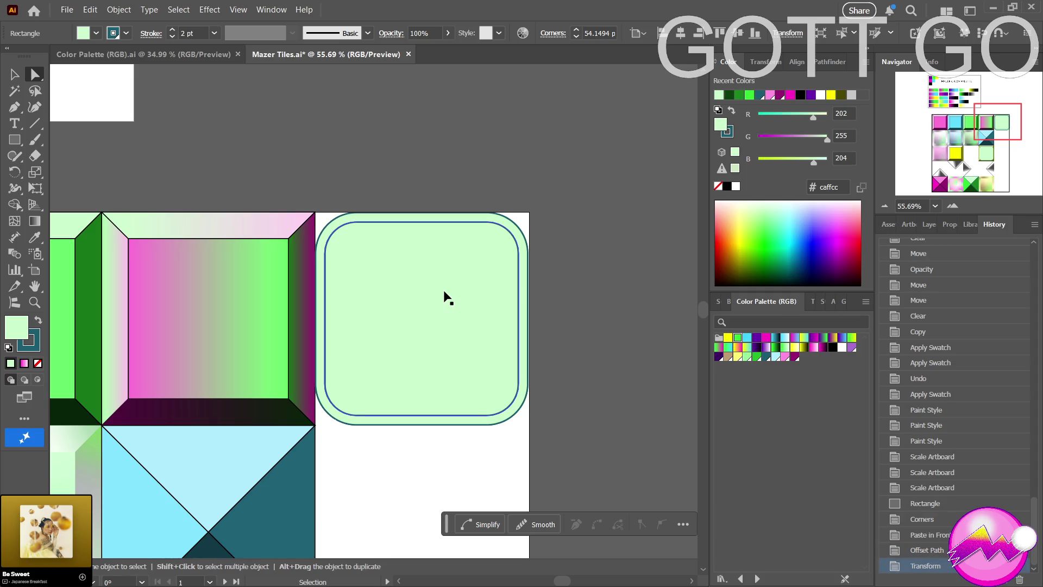
drag(444, 297, 547, 344)
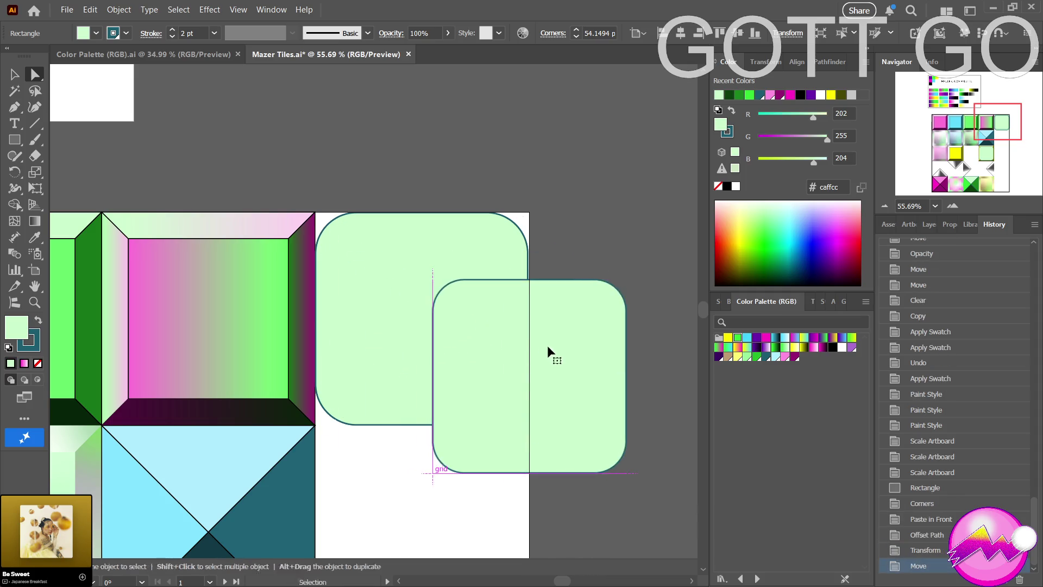
key(ctrl+z)
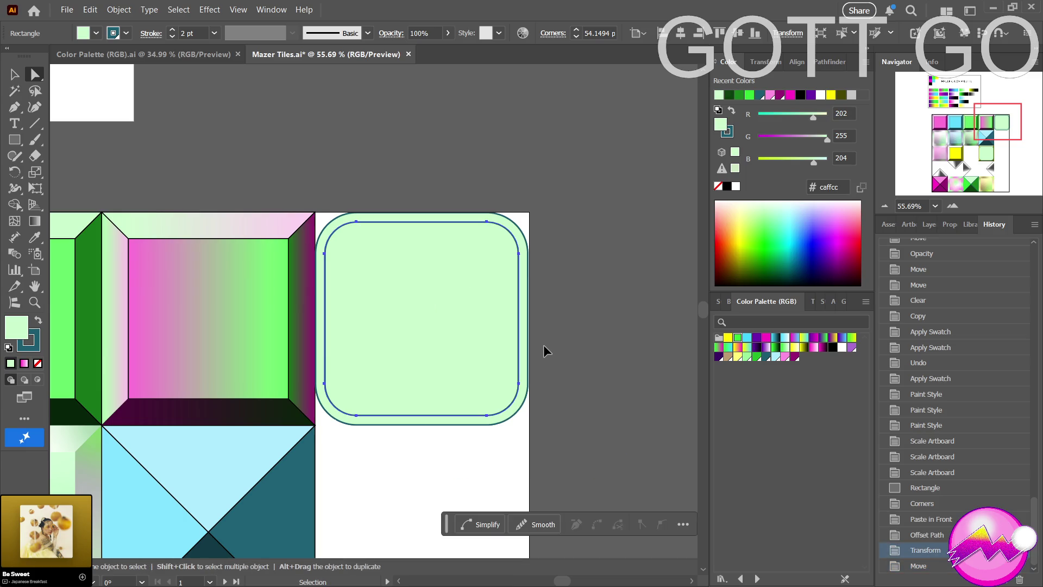
Paste another copy in front and offset it to a smaller second inset outline.
key(ctrl+f)
key(a)
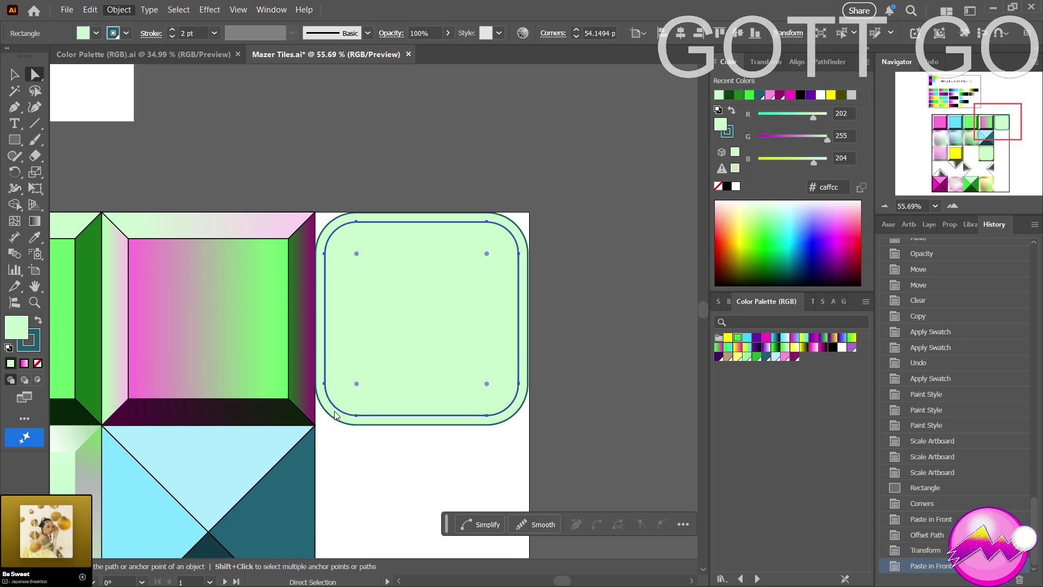
key(ctrl+d)
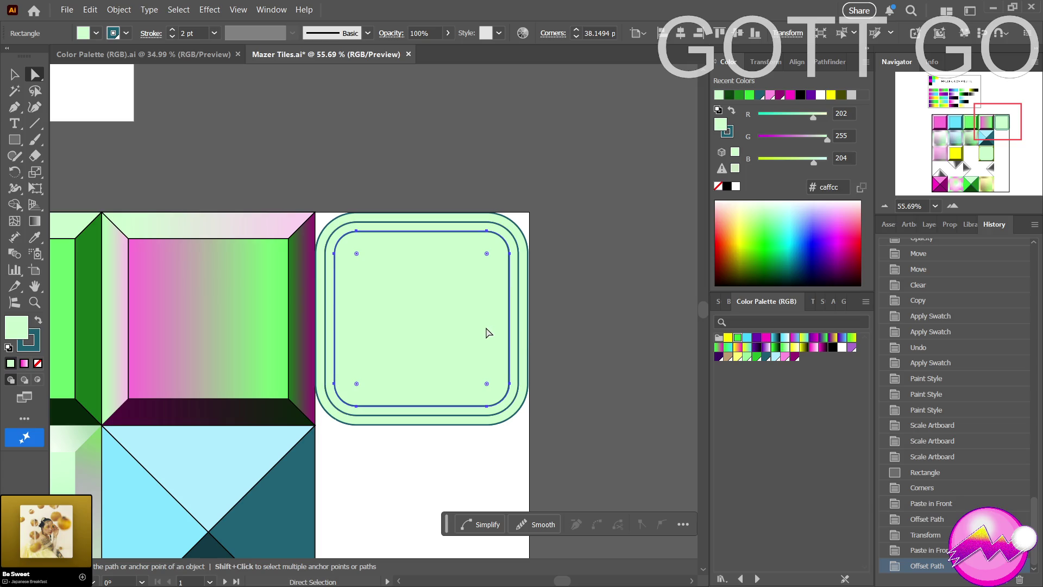
key(z)
alt+click(459, 324)
alt+click(505, 310)
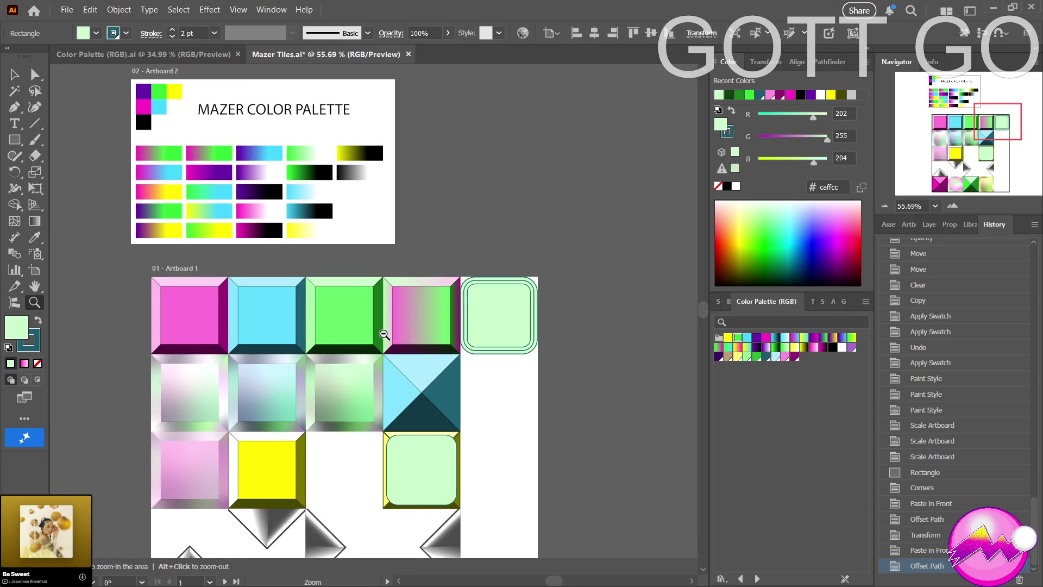
Select and delete the middle inset outline inside the tile.
mouse_move(248, 370)
mouse_down()
mouse_move(361, 380)
mouse_move(503, 357)
mouse_up()
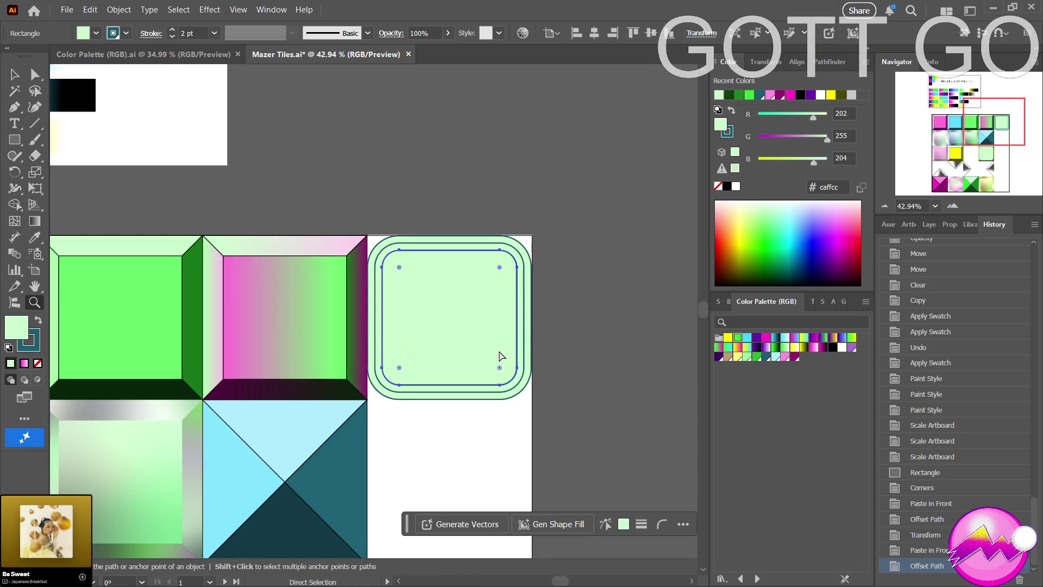
key(ctrl)
ctrl+click(374, 322)
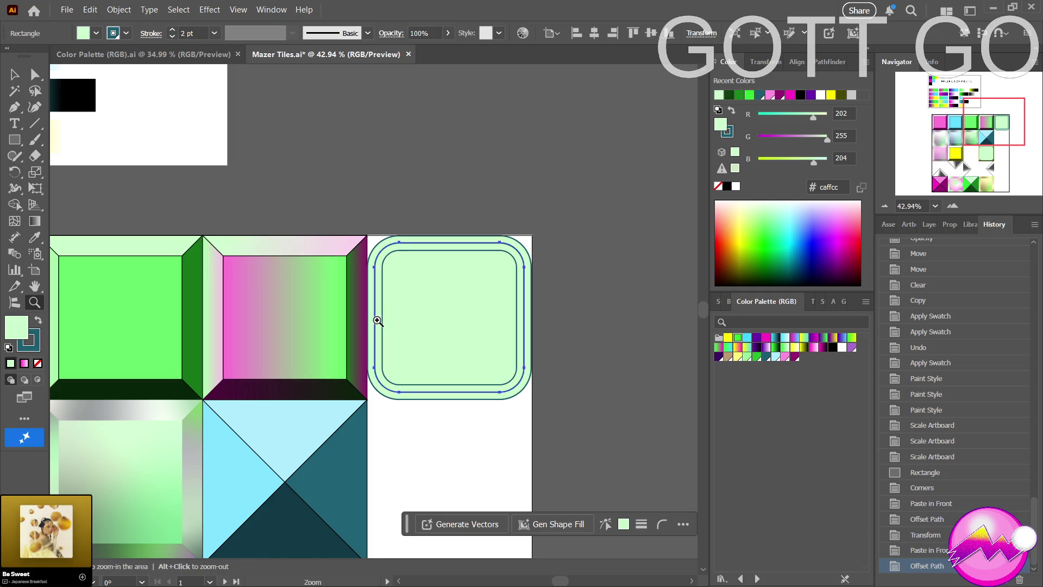
key(Delete)
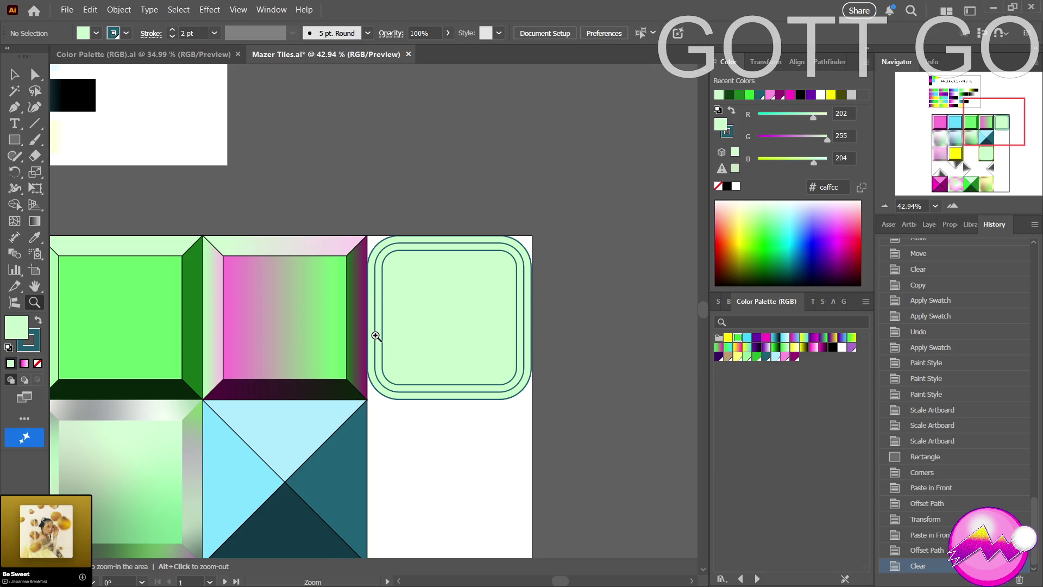
key(v)
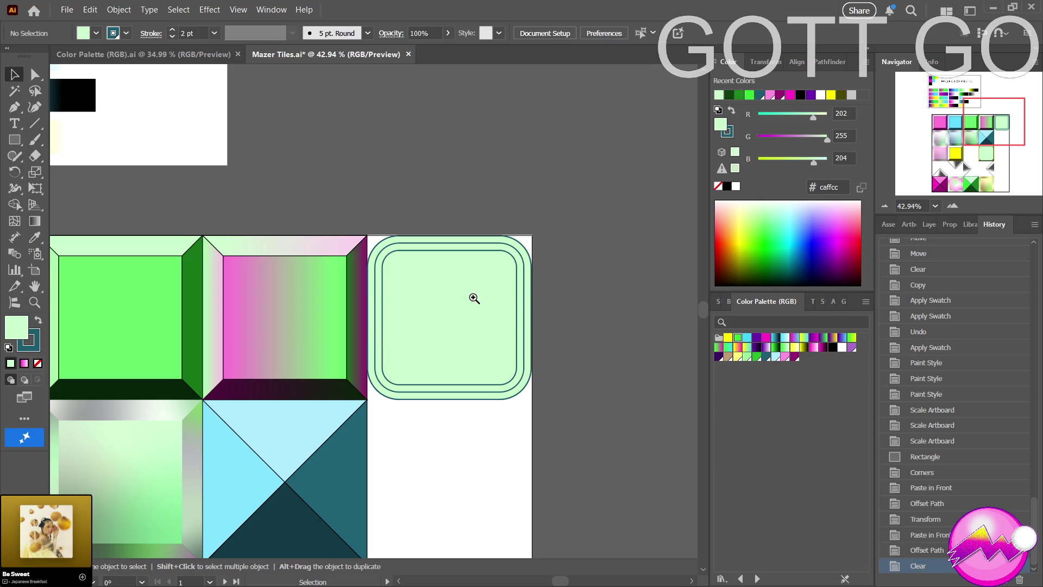
click(382, 298)
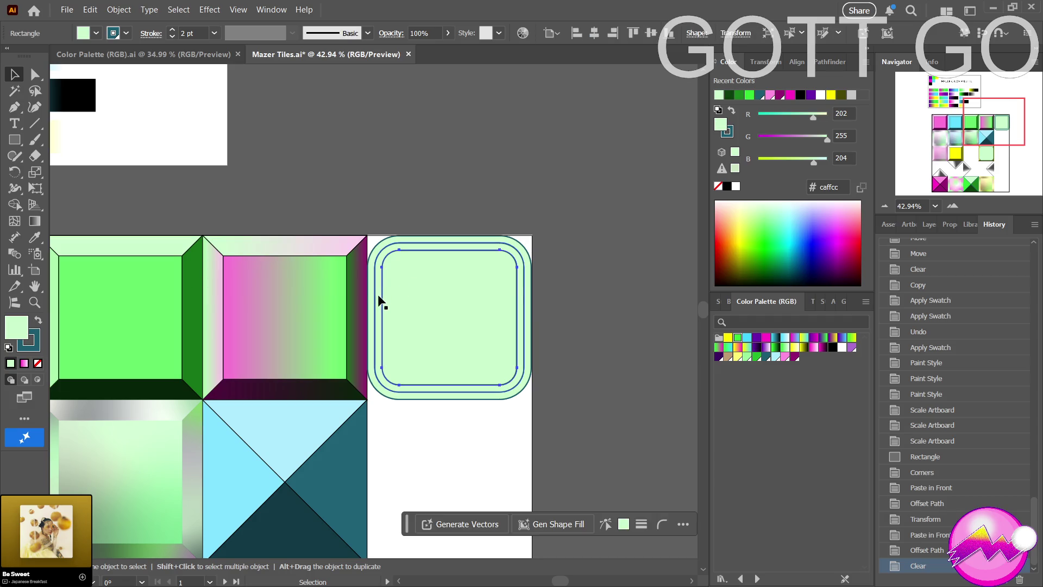
click(375, 300)
key(Delete)
Select the remaining inner rounded panel, showing its roughly 38 px corner handles.
key(z)
mouse_move(405, 323)
mouse_down()
mouse_move(349, 327)
mouse_move(464, 339)
mouse_up()
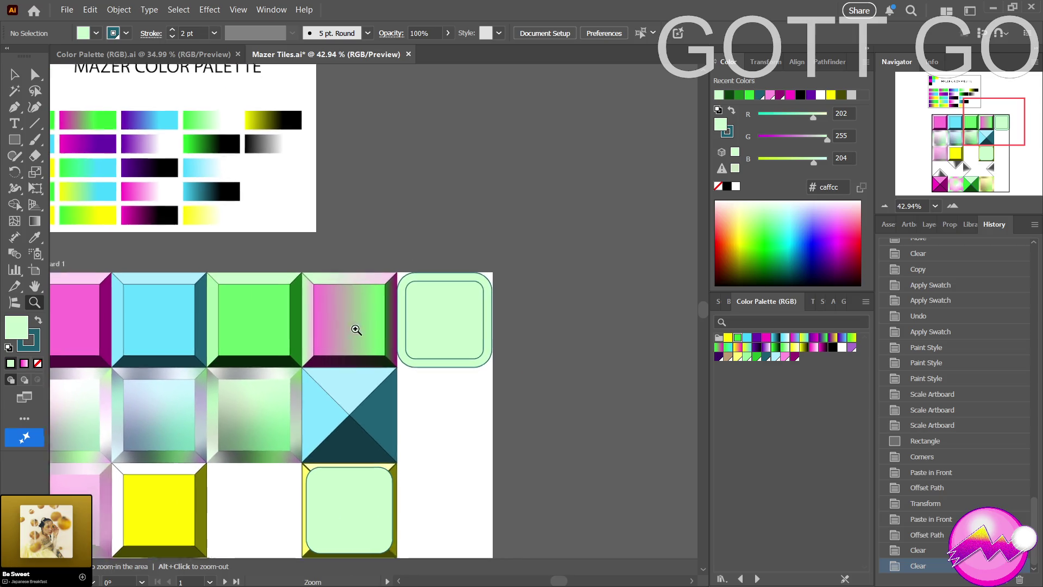
key(ctrl)
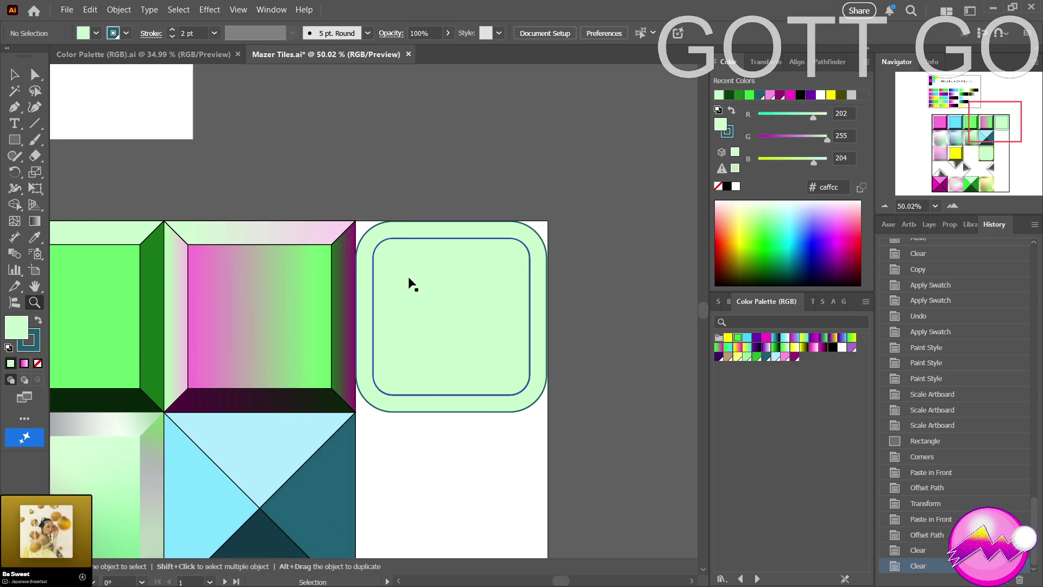
ctrl+click(386, 245)
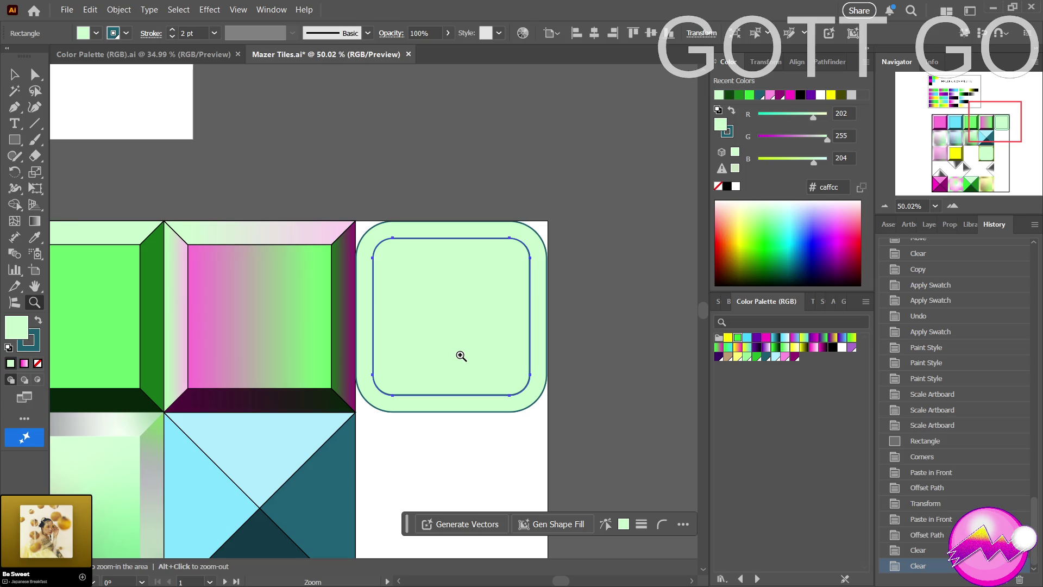
key(a)
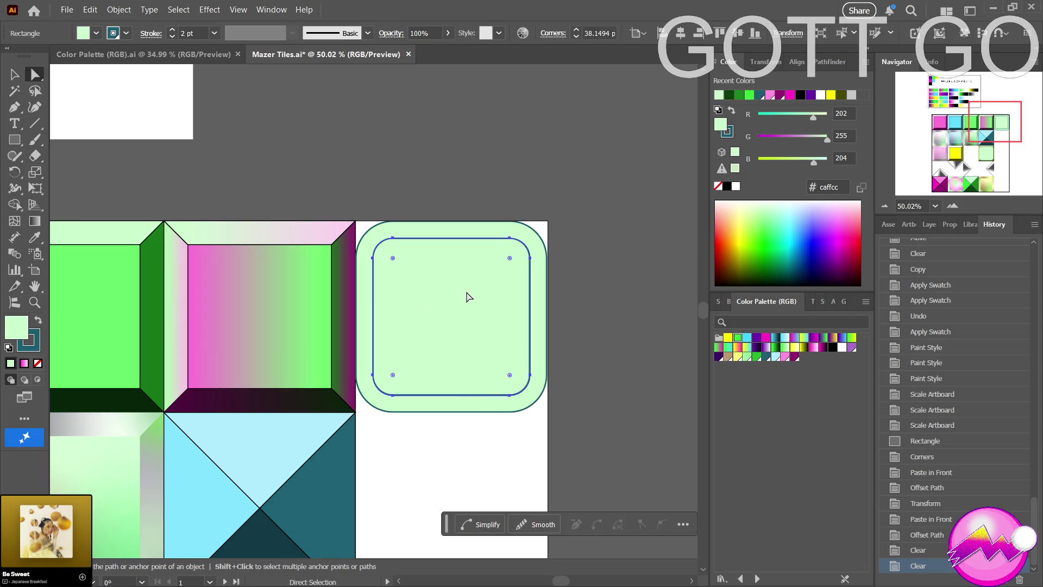
Fill the inner rounded panel with a Freeform gradient of lime, purple, near-black and white.
click(35, 221)
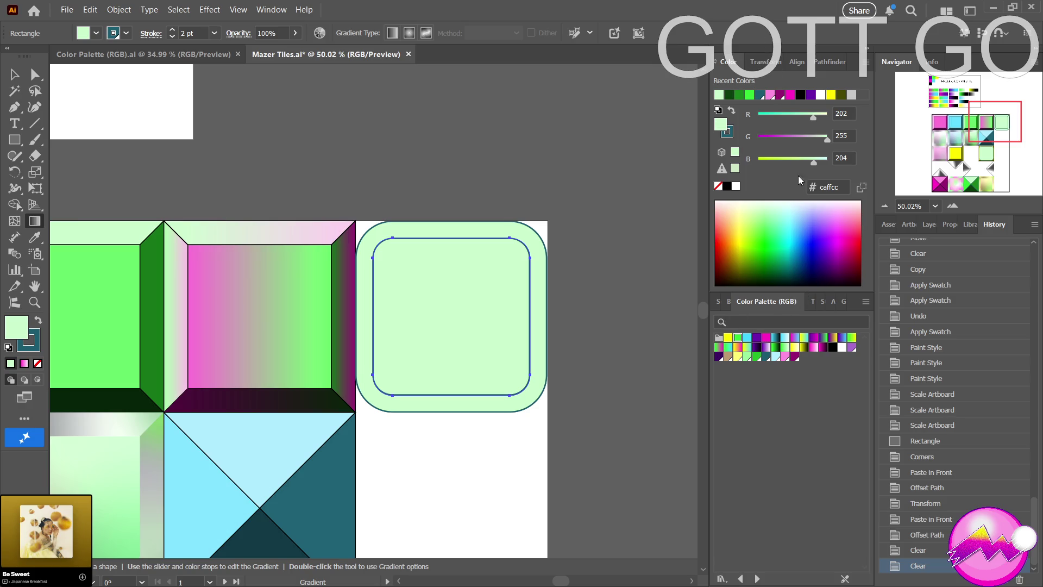
click(843, 302)
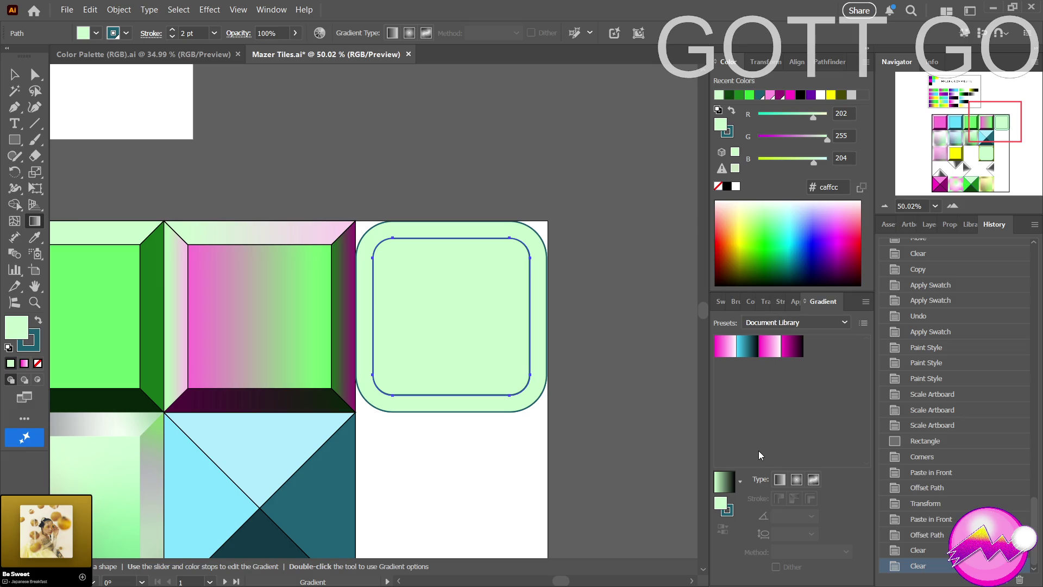
click(716, 303)
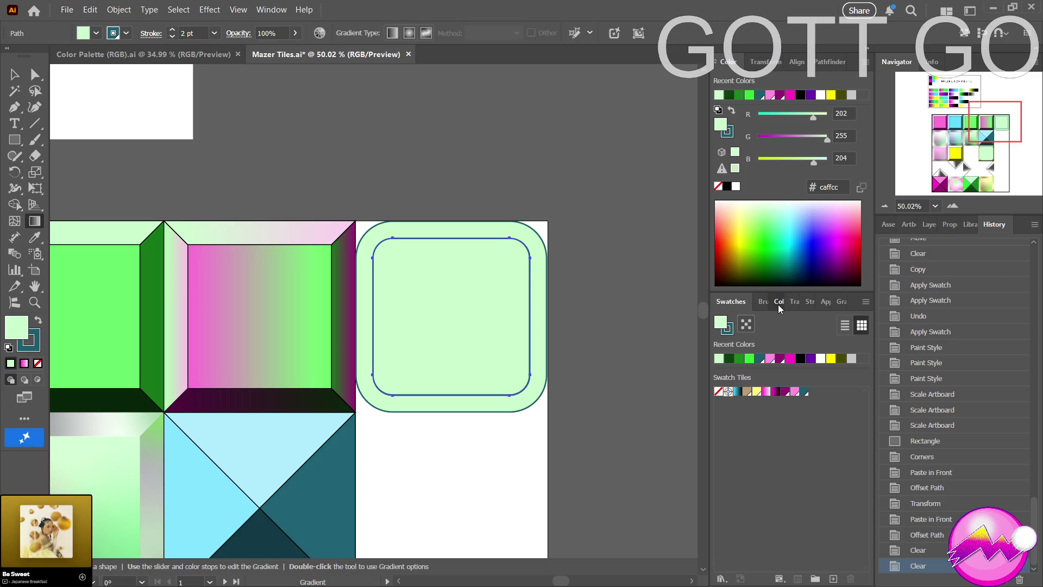
click(778, 302)
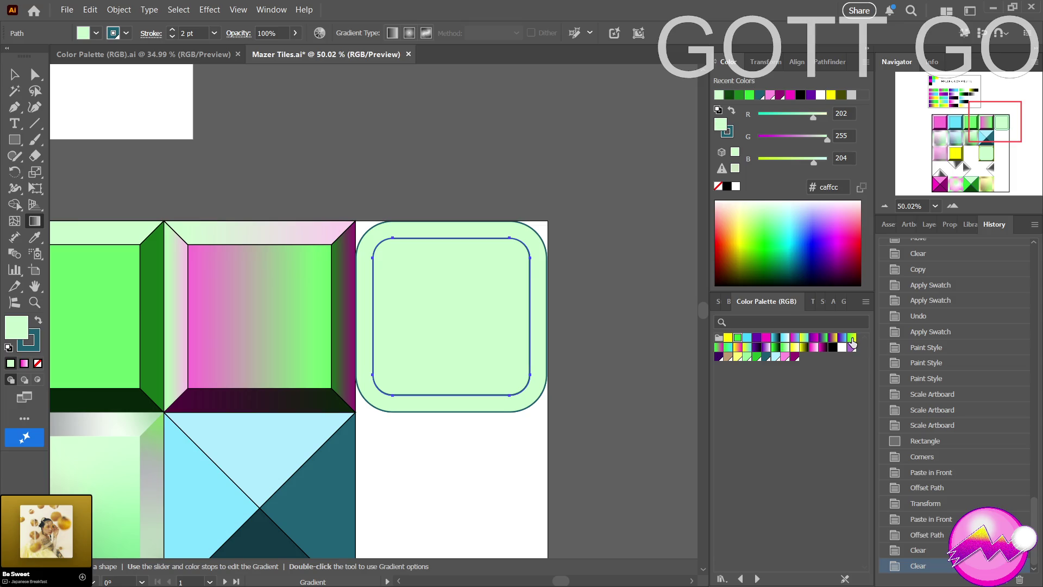
click(840, 306)
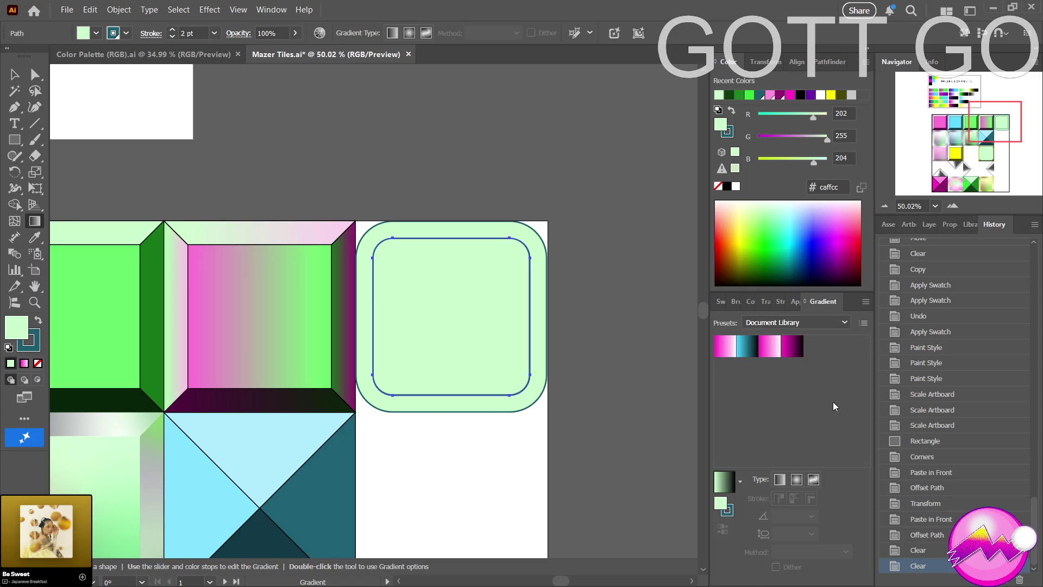
click(813, 479)
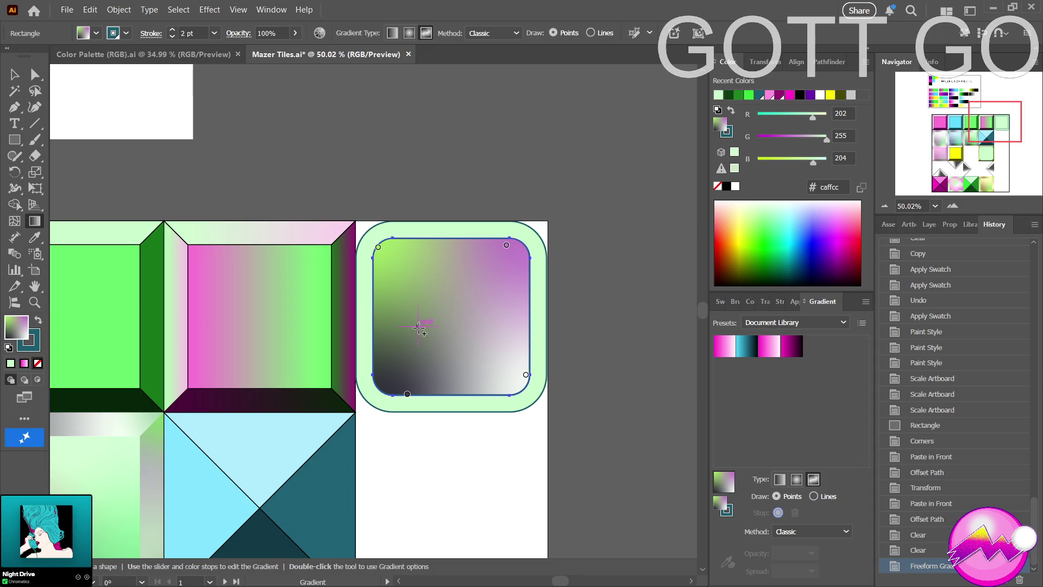
Move the dark gradient point lower-left and make it bright green; pull the white point inward.
drag(408, 394, 387, 373)
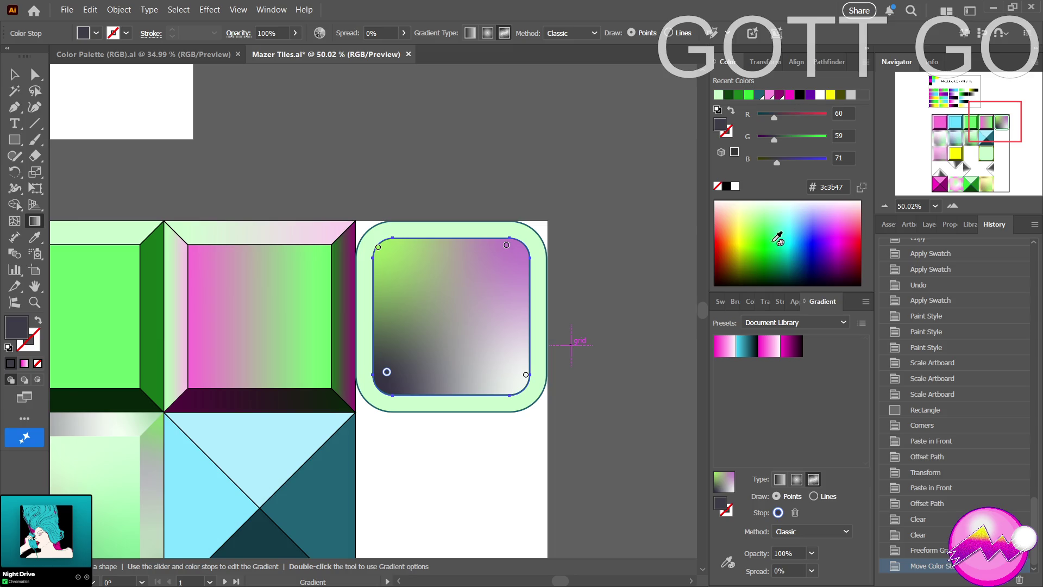
click(751, 300)
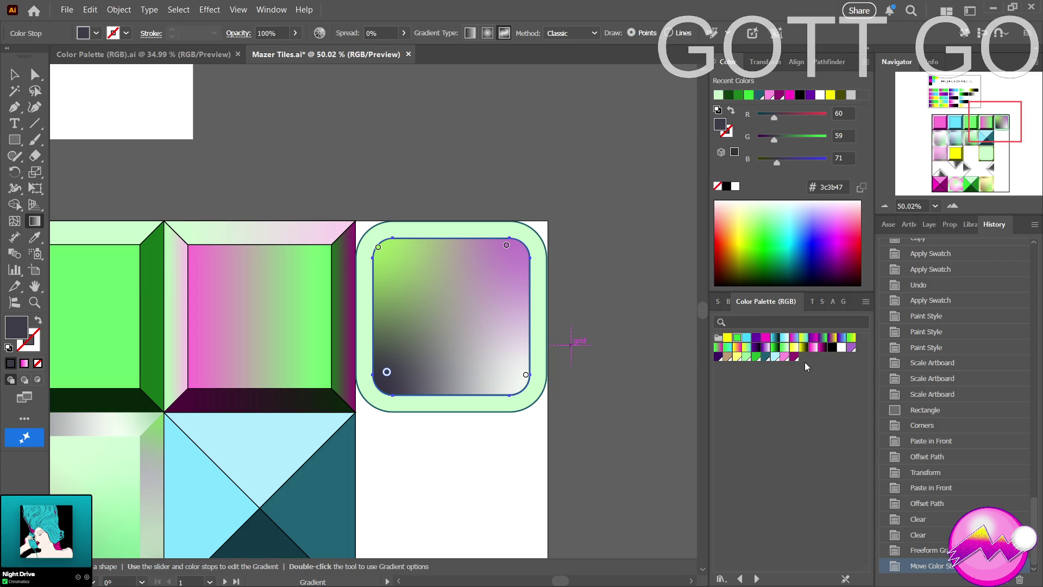
click(737, 339)
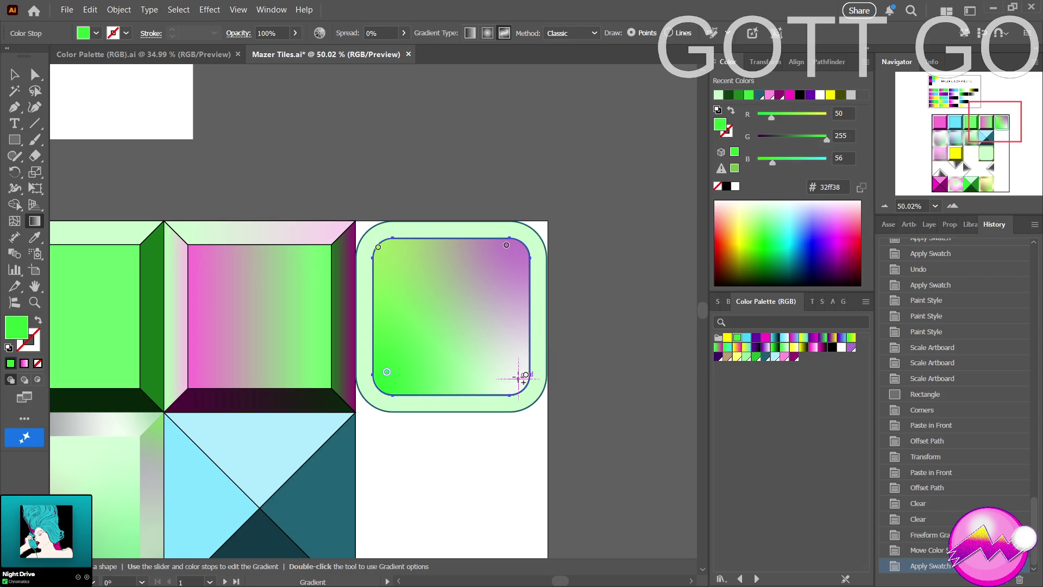
drag(525, 379, 507, 378)
click(505, 375)
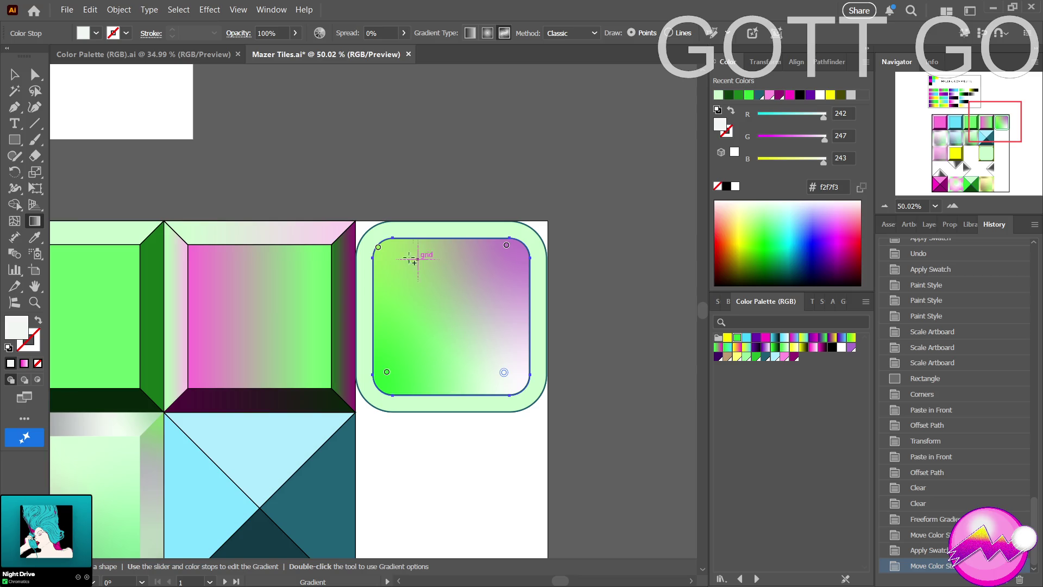
click(384, 249)
Make the top-left gradient point white and move a white point up with a smaller spread.
drag(384, 249, 389, 249)
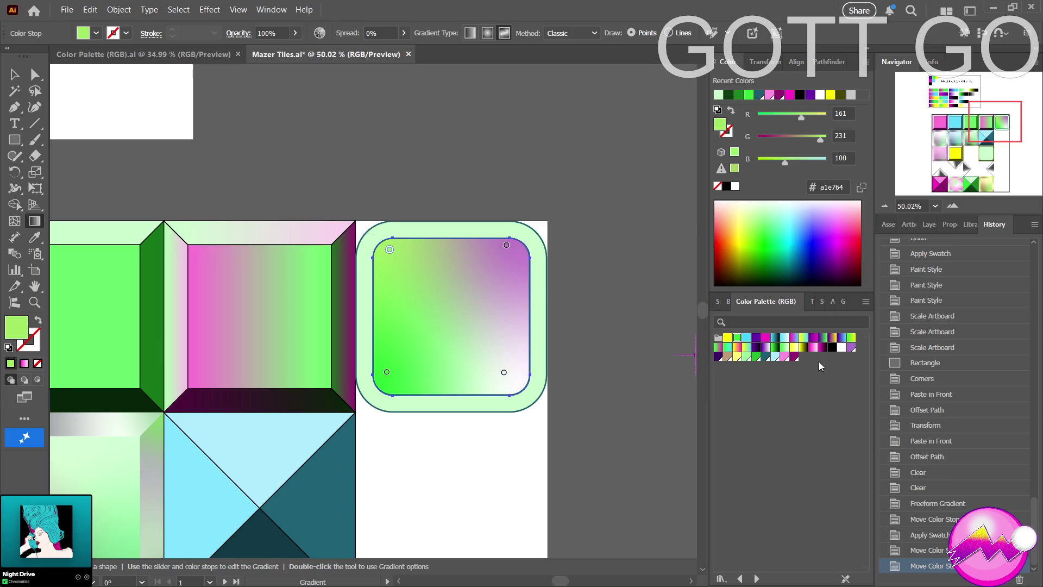
click(842, 347)
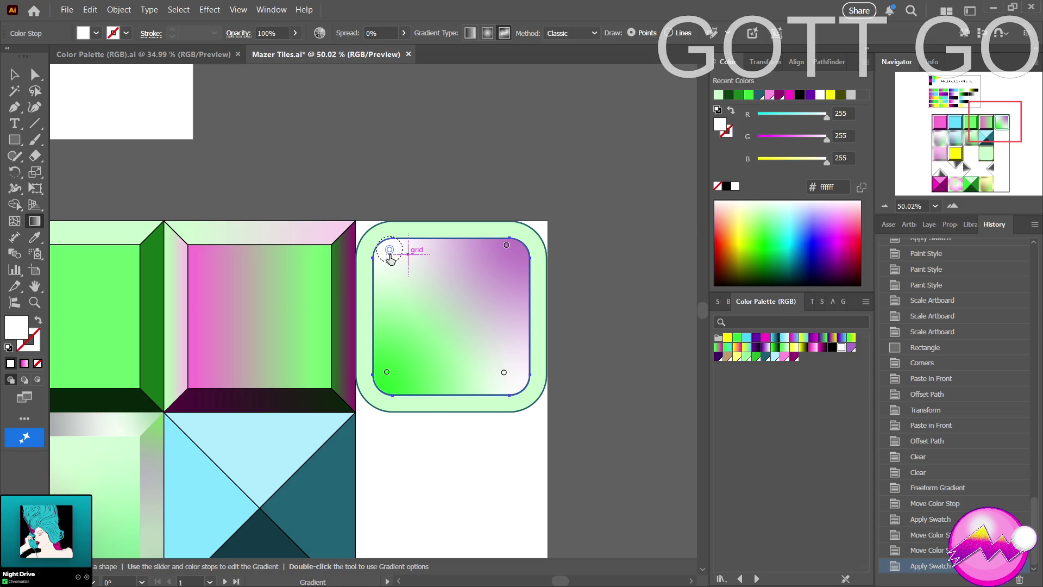
mouse_move(394, 257)
mouse_down()
mouse_move(413, 281)
mouse_move(403, 268)
mouse_up()
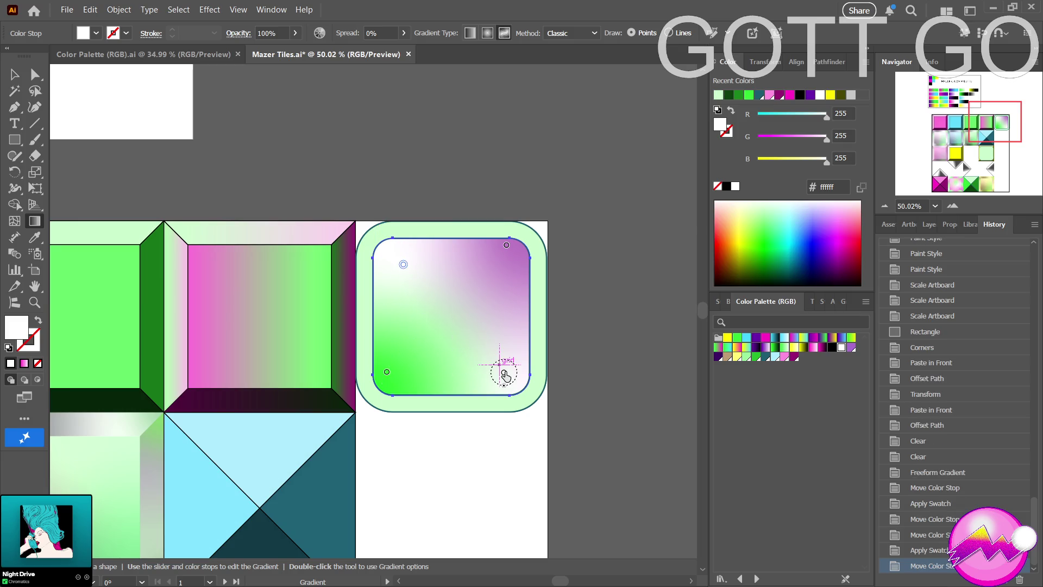
mouse_move(504, 374)
mouse_down()
mouse_move(475, 266)
mouse_move(517, 256)
mouse_move(502, 261)
mouse_up()
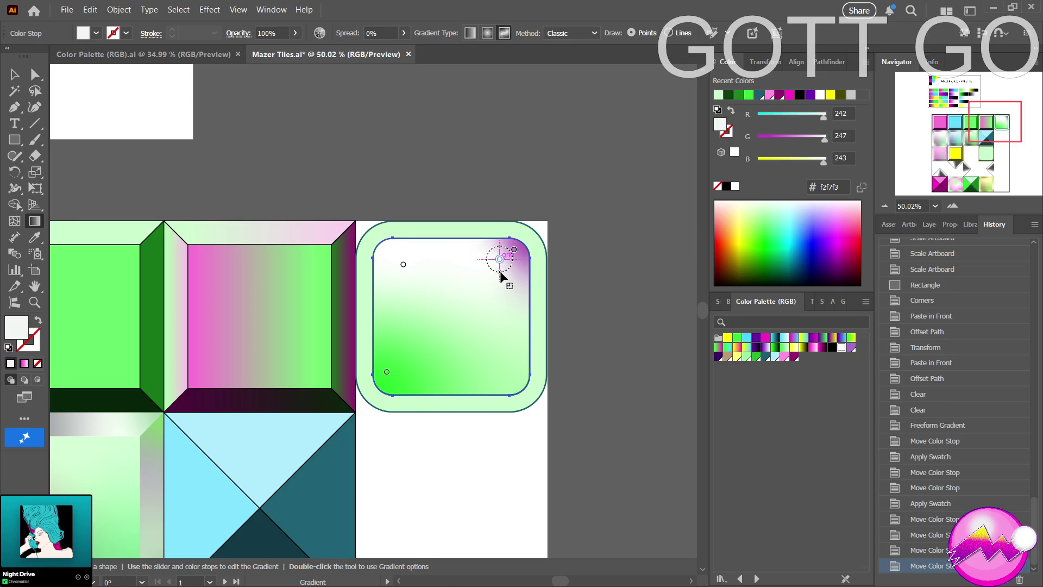
drag(499, 272, 497, 264)
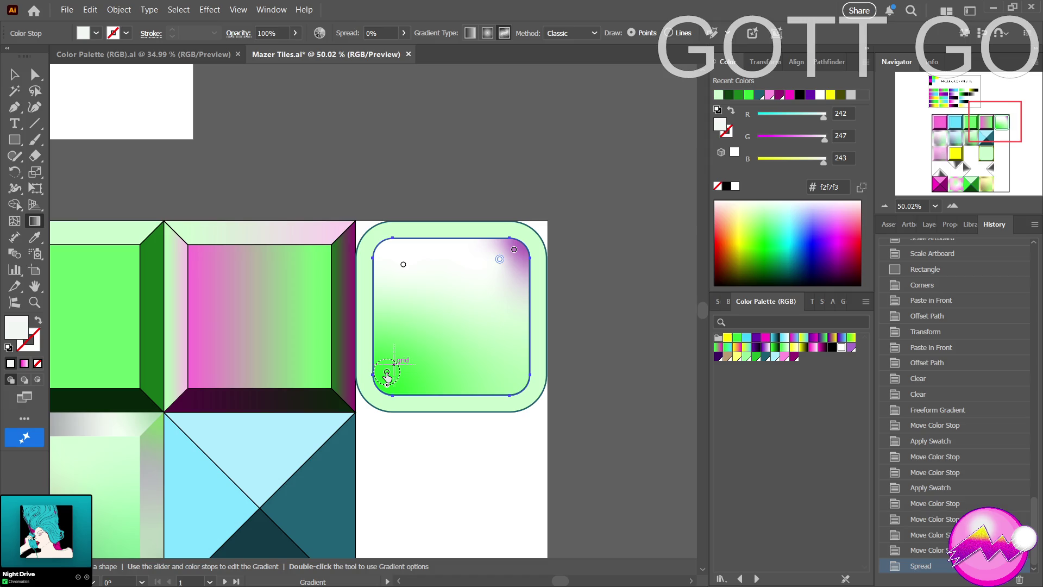
Add a bright green gradient point at the top-left, then delete and undo back to an earlier gradient.
click(384, 249)
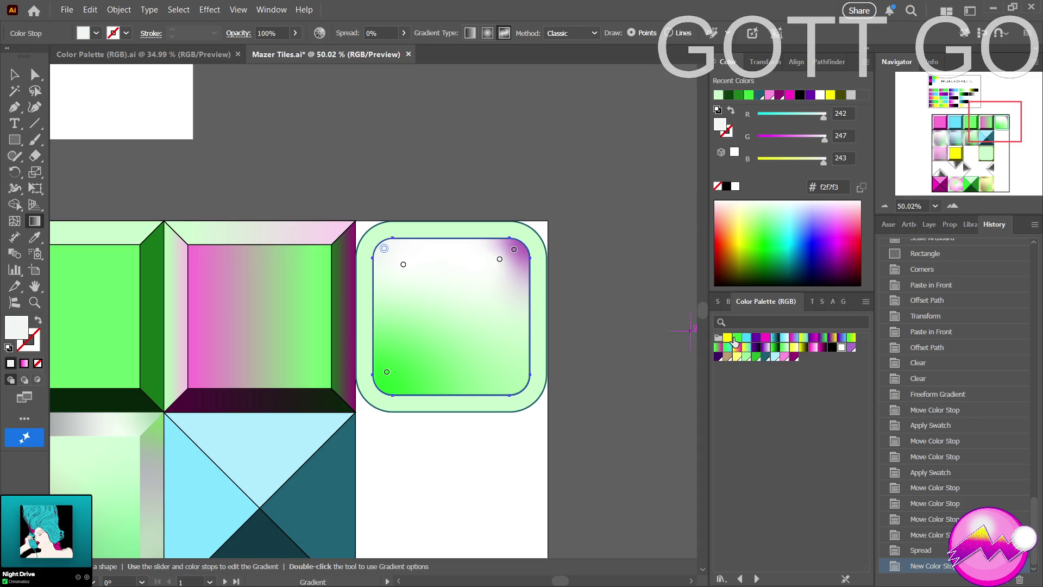
click(736, 338)
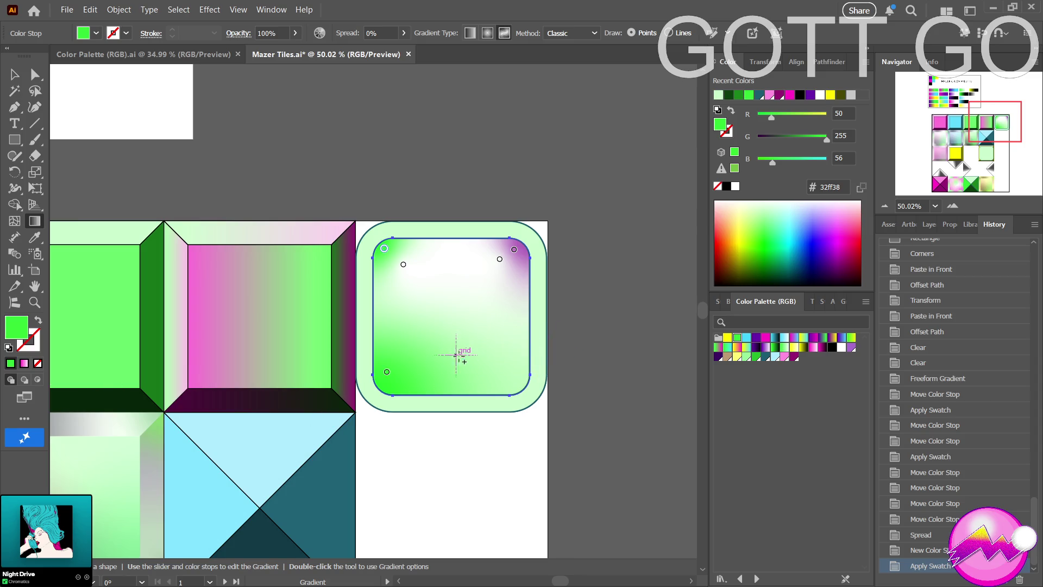
key(a)
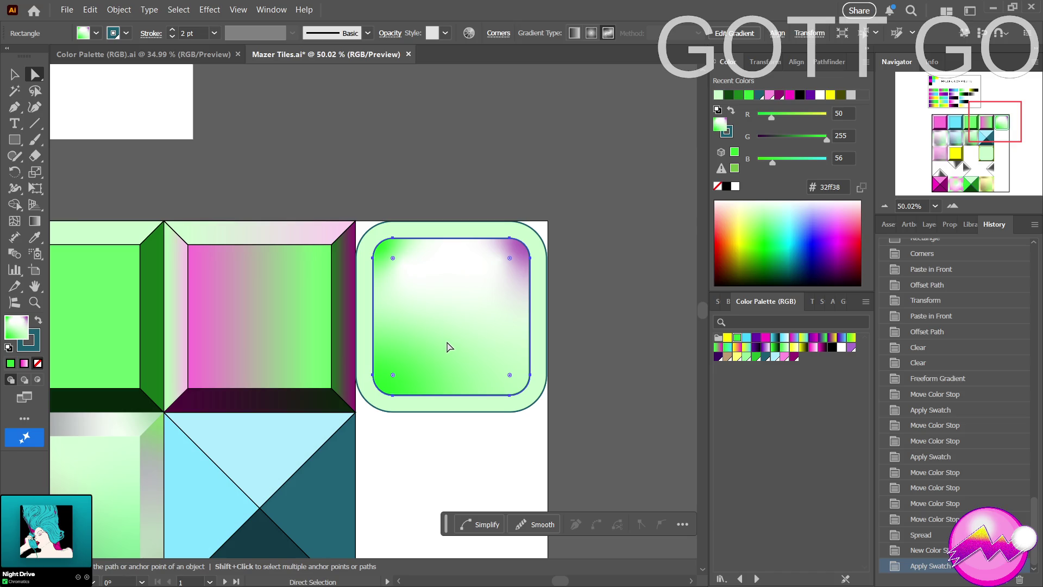
key(Delete)
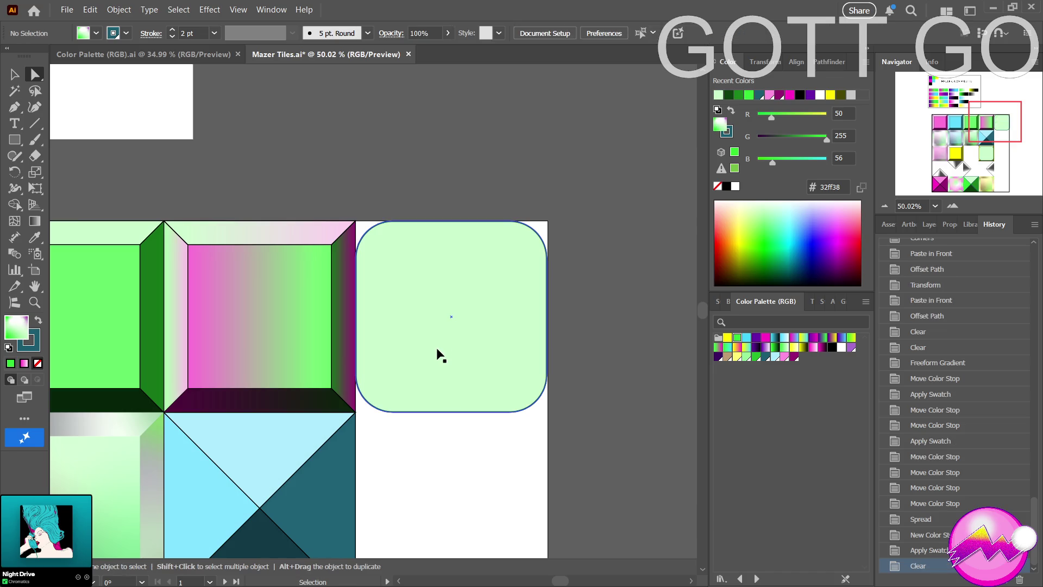
key(ctrl+z)
key(ctrl+z)
key(ctrl+z)
key(ctrl+z)
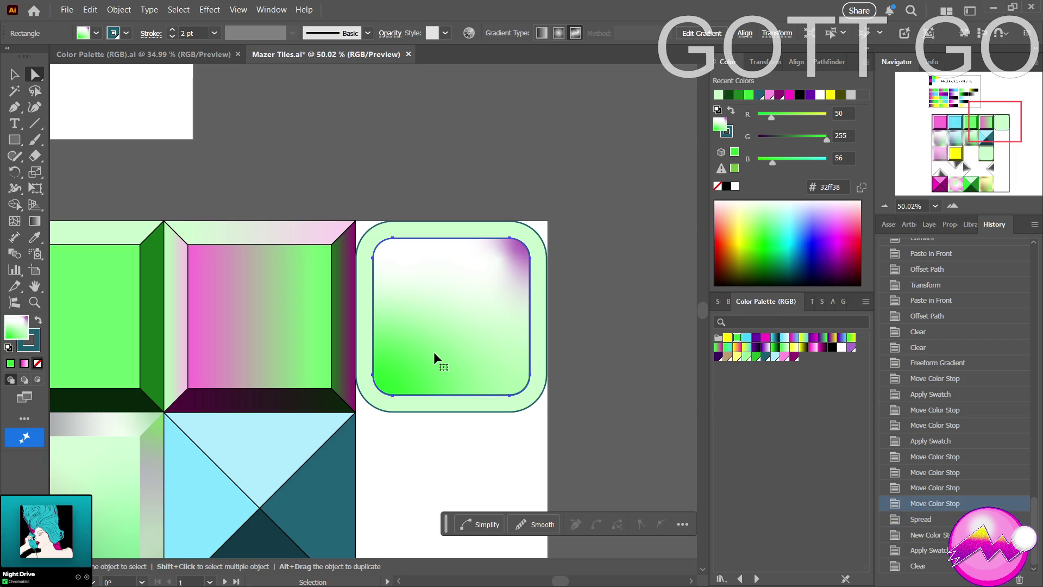
key(ctrl+z)
key(ctrl+z)
key(ctrl+z)
key(ctrl+z)
key(ctrl+z)
key(ctrl+z)
key(ctrl+z)
Revert the inner panel to its flat light-green fill with a single inset outline.
key(ctrl+z)
key(ctrl+z)
key(ctrl+z)
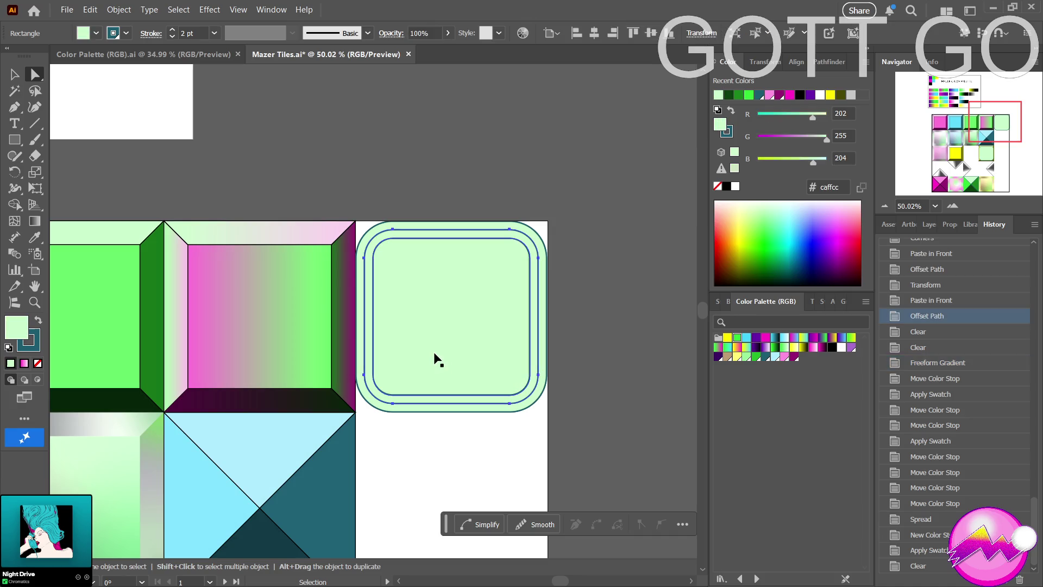
key(ctrl+z)
key(ctrl+shift+z)
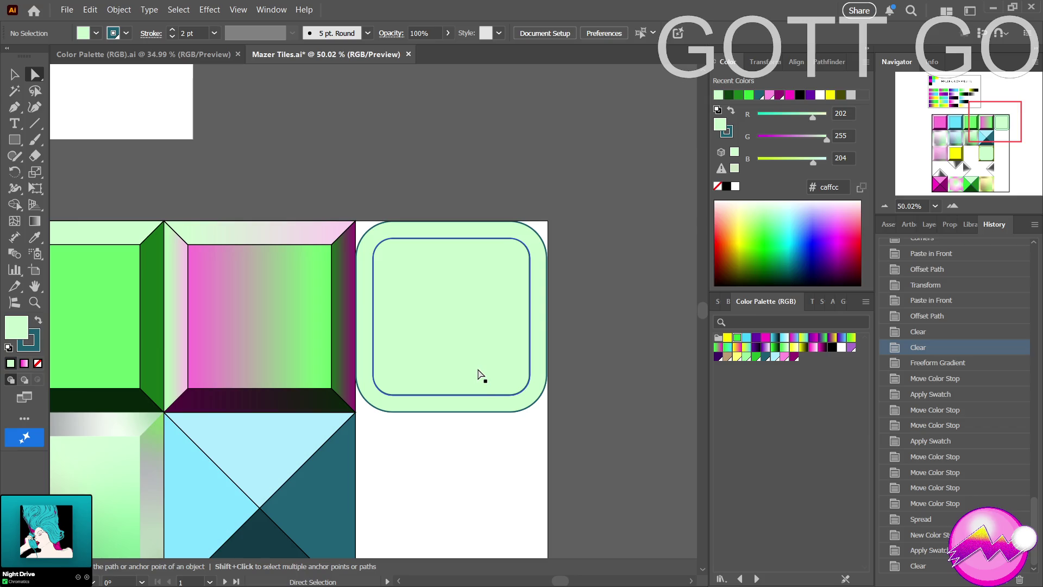
key(v)
key(a)
Paste the inset outline in front and offset it inward into a squarer inner panel, then deselect.
key(ctrl+f)
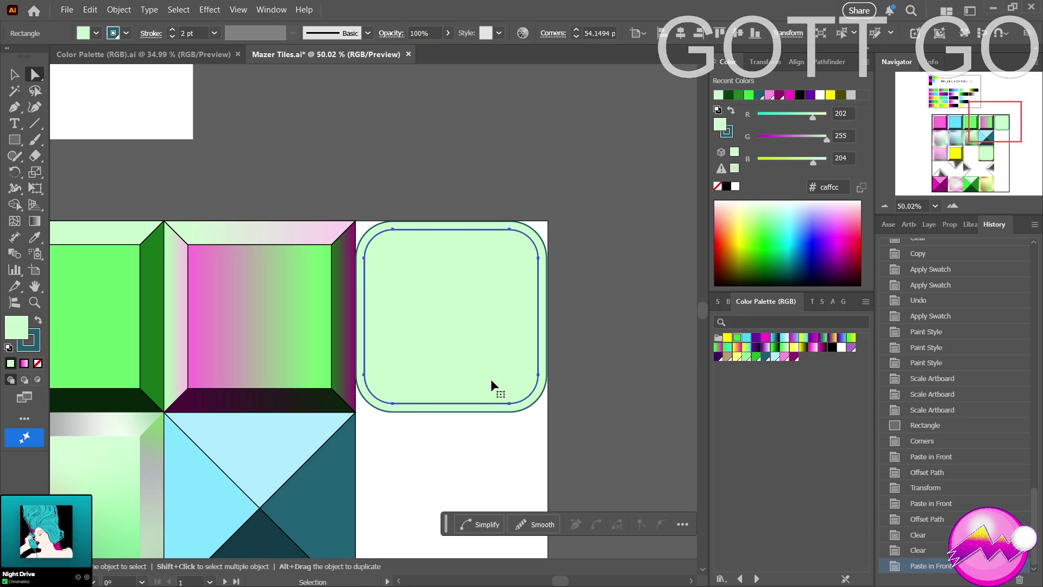
key(ctrl+z)
key(v)
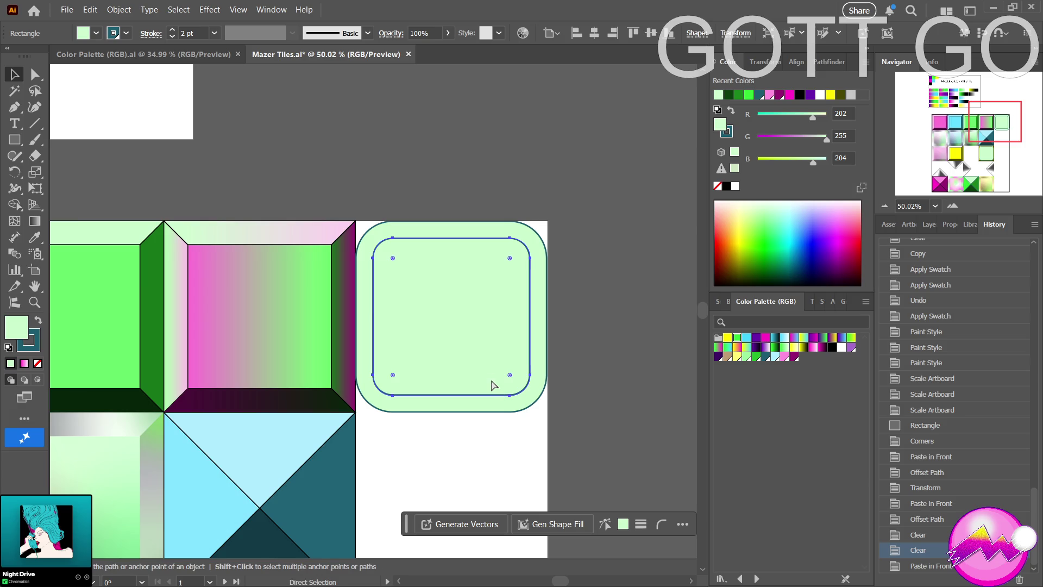
key(ctrl+shift+z)
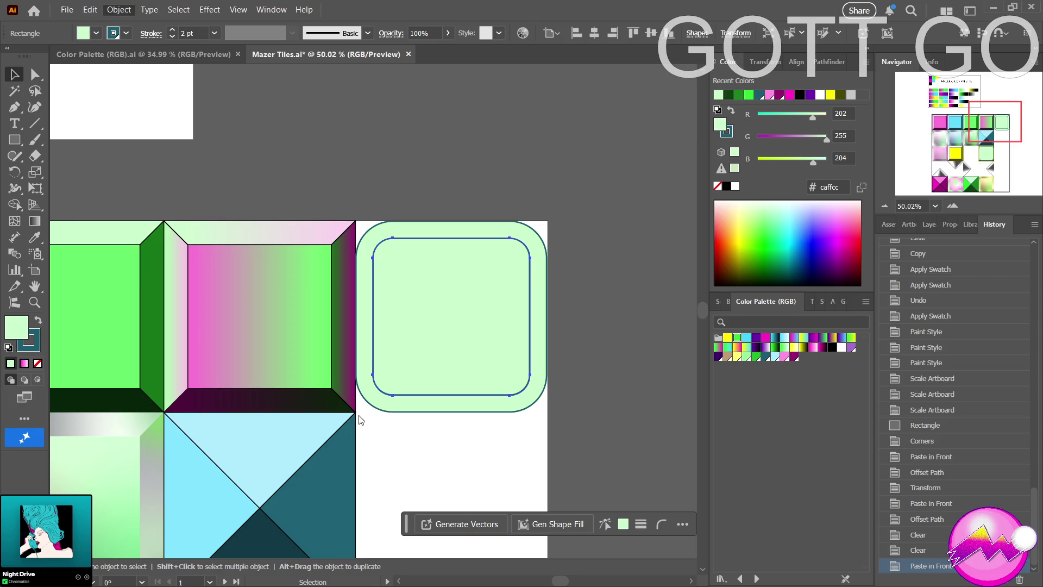
key(ctrl+d)
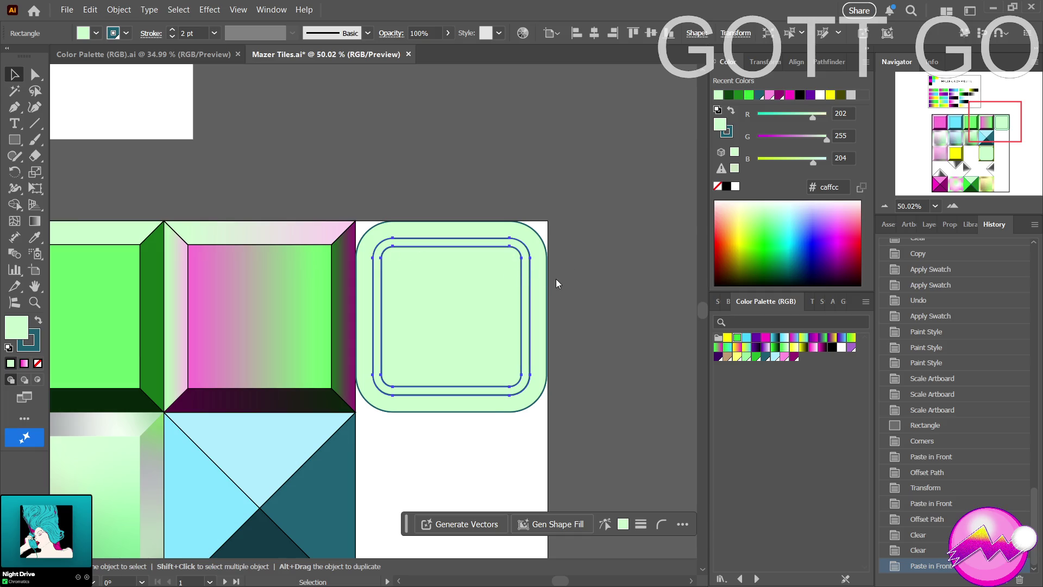
key(Return)
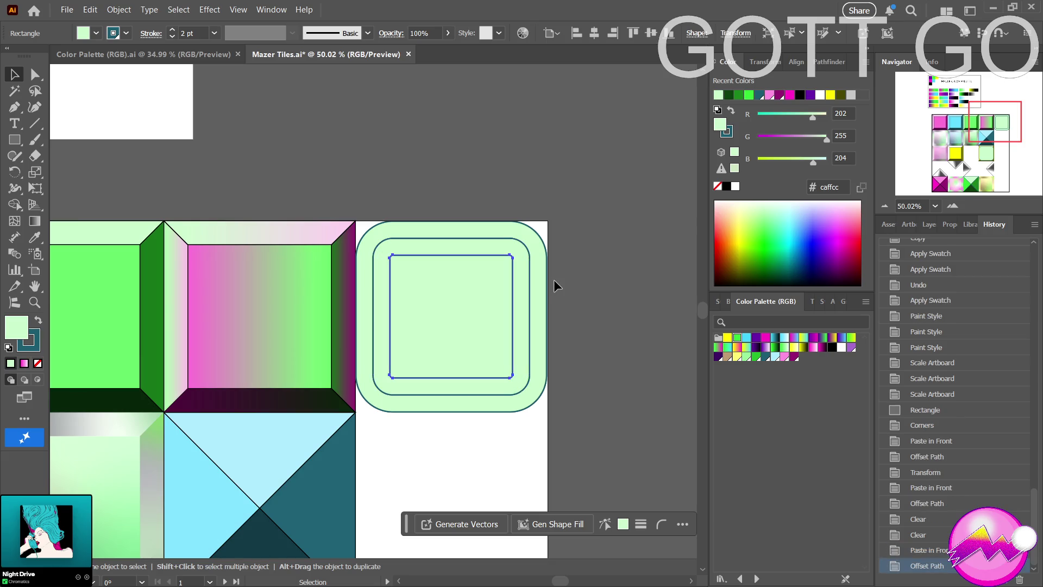
click(494, 452)
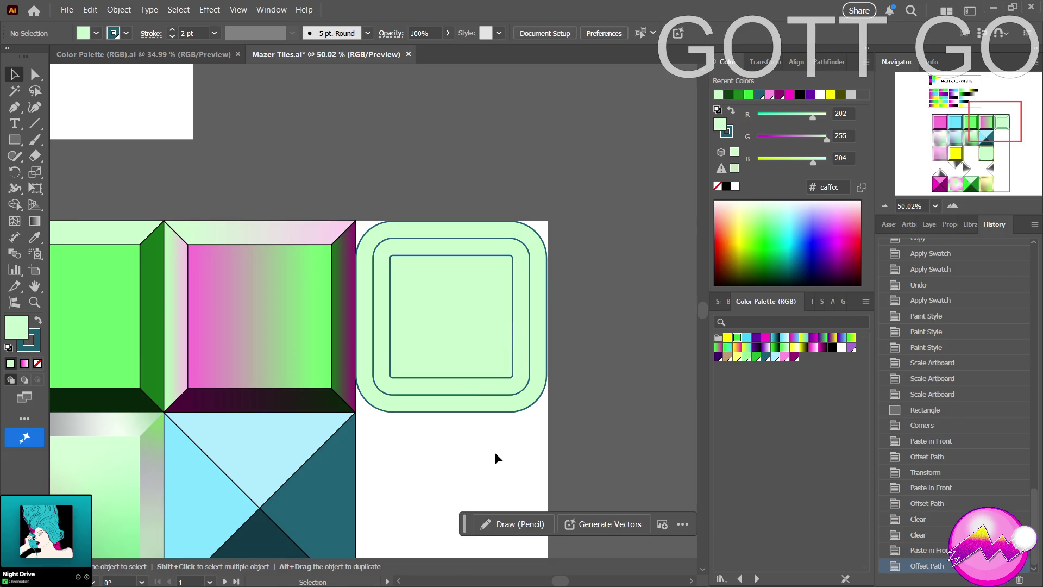
Drag the spare pale mint rounded square off the yellow tile onto the pasteboard.
key(z)
drag(429, 451, 248, 516)
mouse_move(543, 464)
mouse_down()
mouse_move(505, 464)
mouse_move(485, 389)
mouse_move(461, 393)
mouse_up()
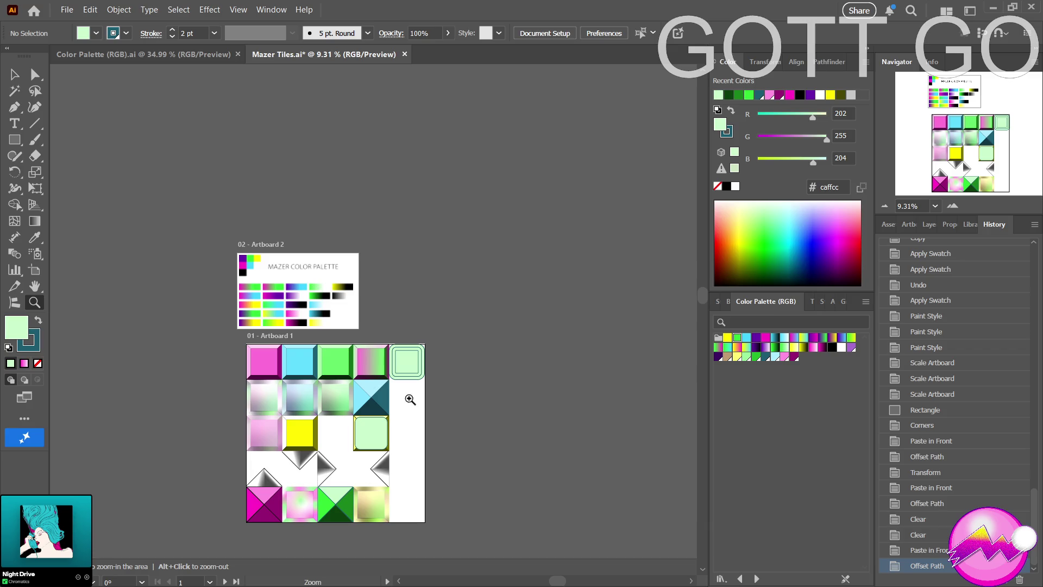
drag(411, 405, 426, 422)
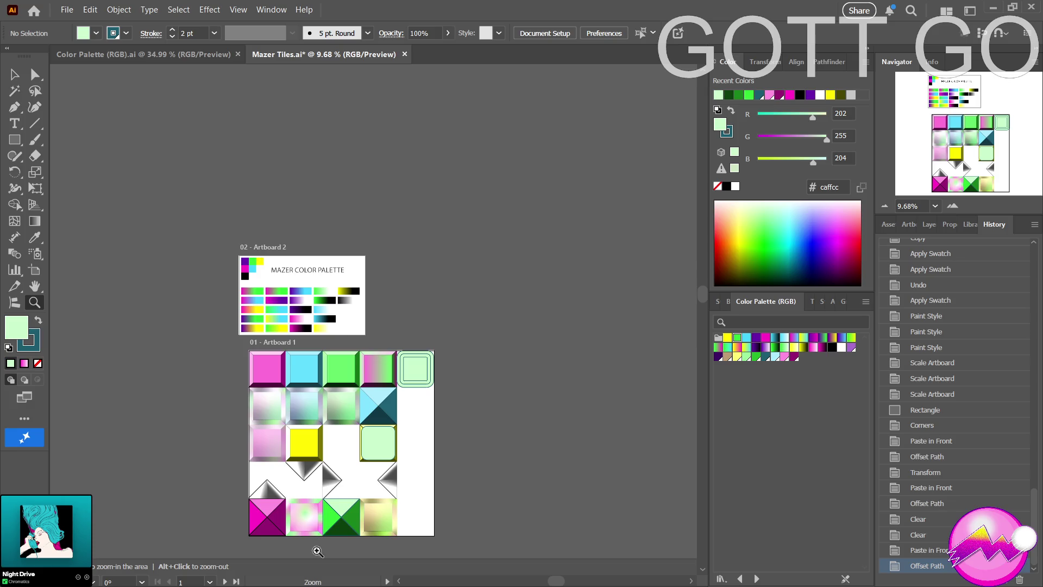
drag(379, 442, 542, 445)
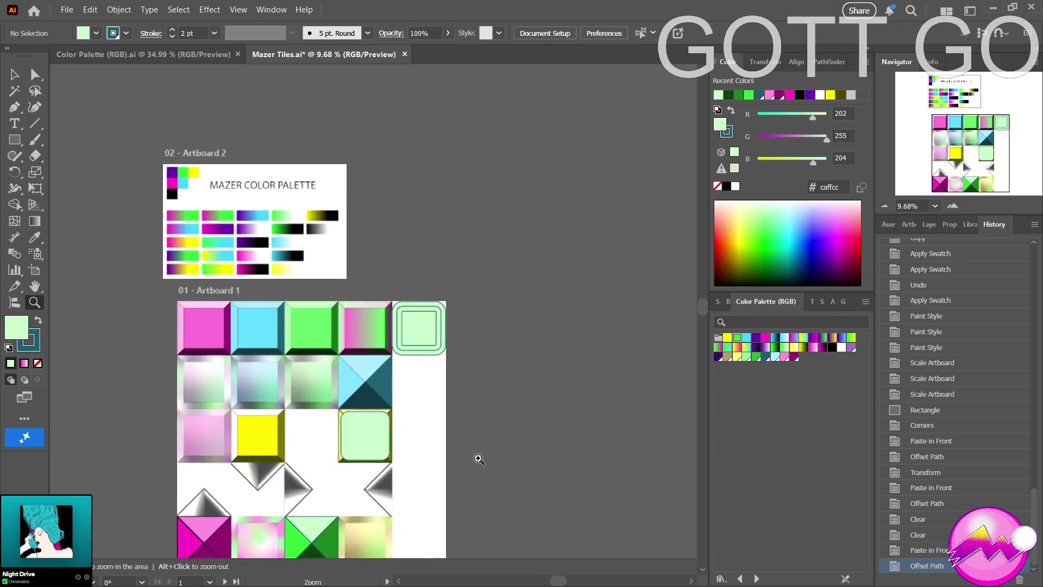
key(a)
drag(355, 433, 623, 430)
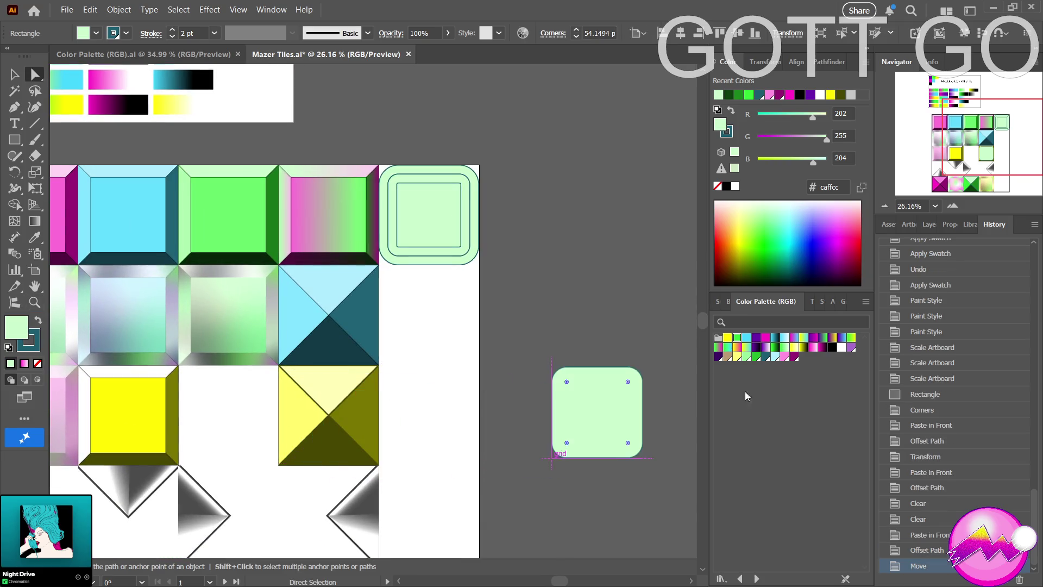
Delete the spare rounded square and bring the new tile back into view.
key(Delete)
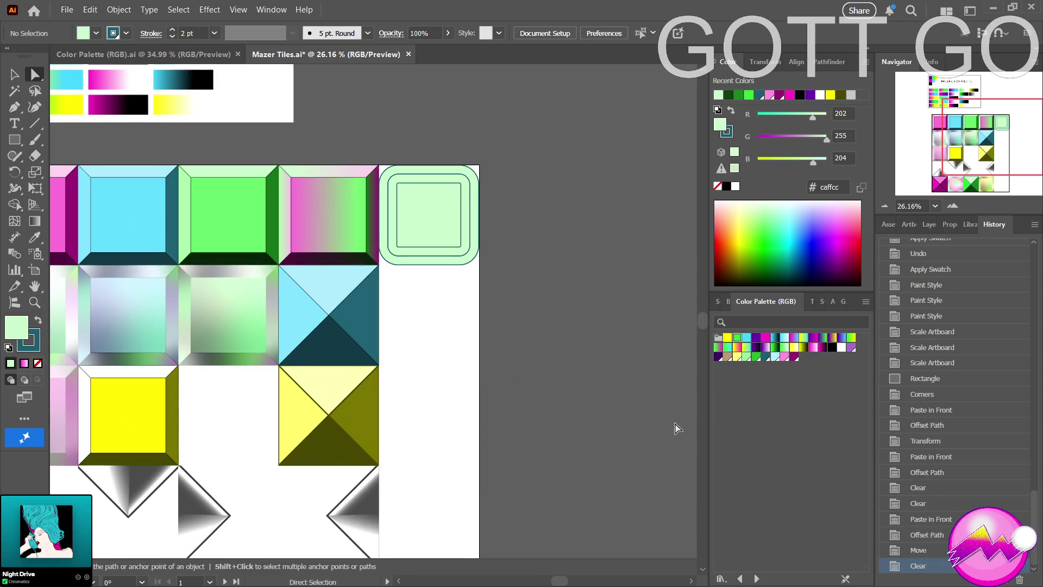
scroll(370, 461, down, 3)
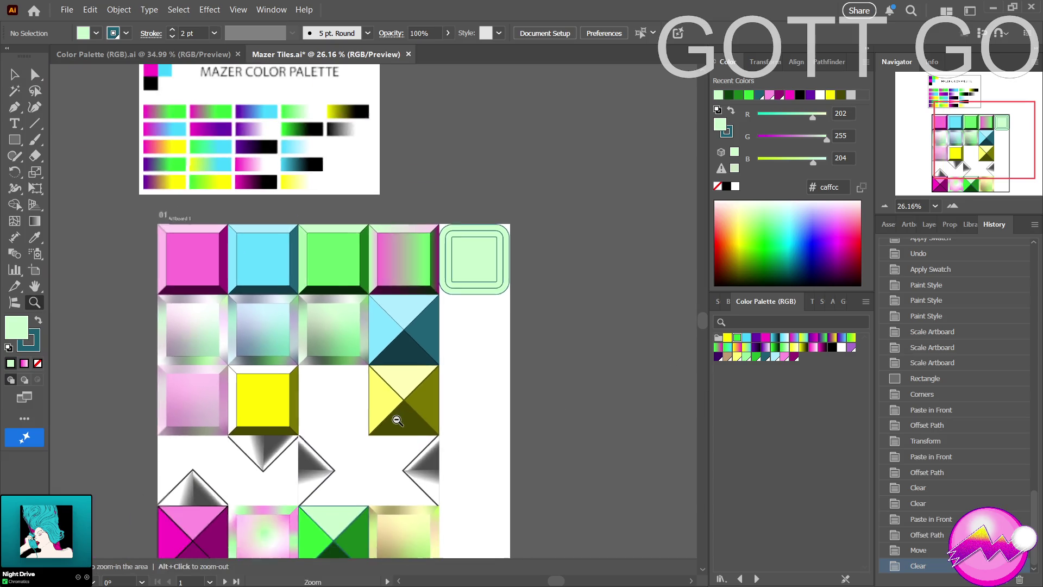
drag(408, 443, 409, 458)
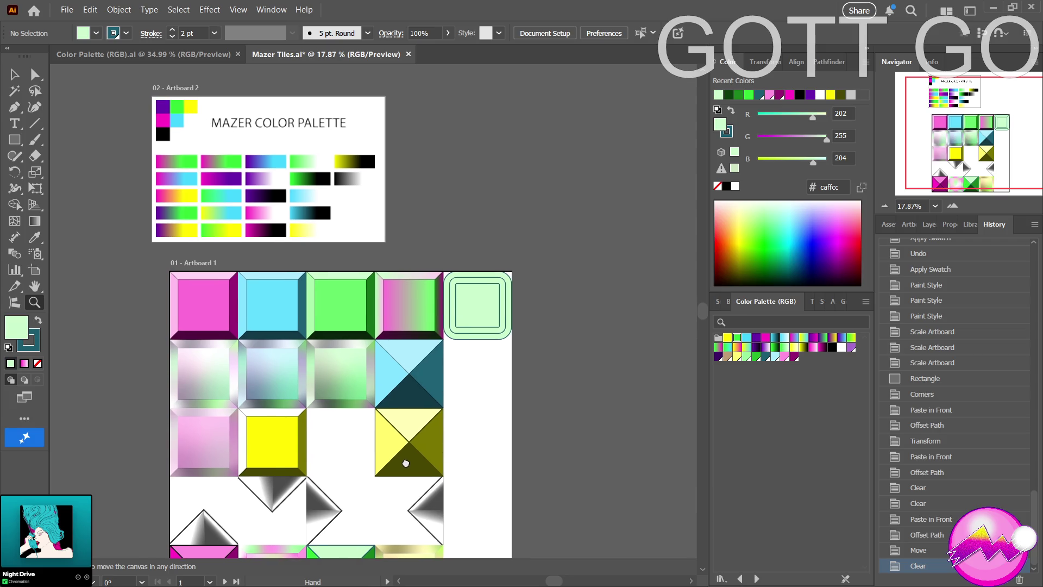
drag(500, 350, 585, 337)
mouse_move(516, 305)
mouse_down()
mouse_move(466, 347)
mouse_move(397, 317)
mouse_up()
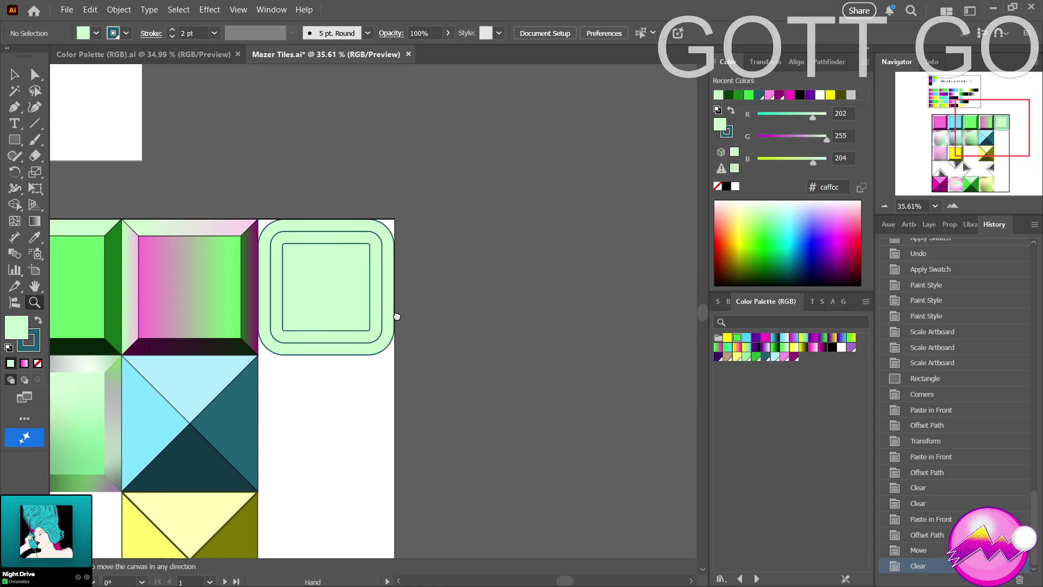
Nudge the square inner panel to the right, then undo the move.
key(a)
drag(338, 315, 361, 316)
key(ctrl+z)
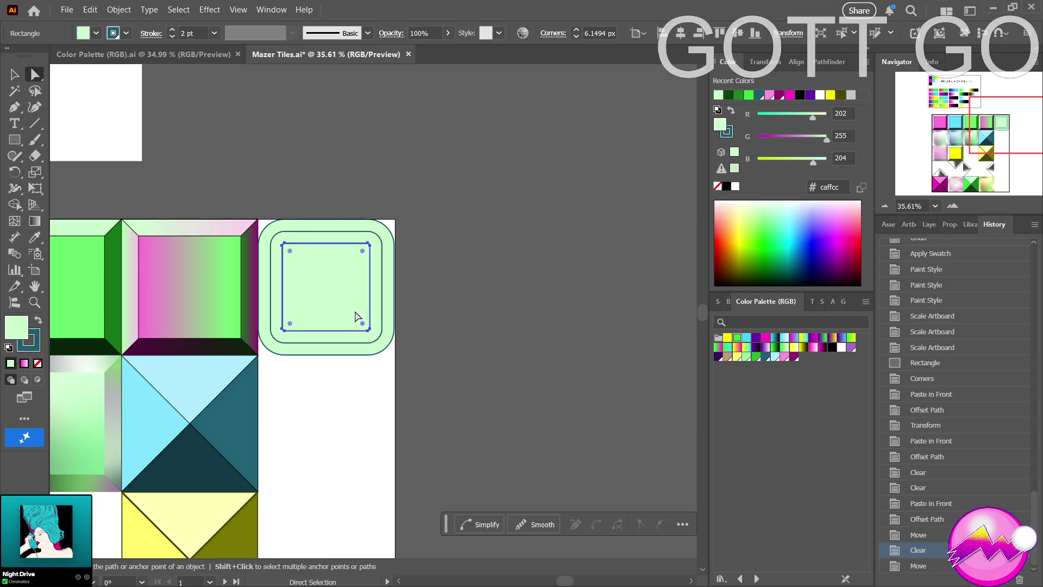
Zoom in close on the rounded tile and paste a copy of the inner panel in front.
key(z)
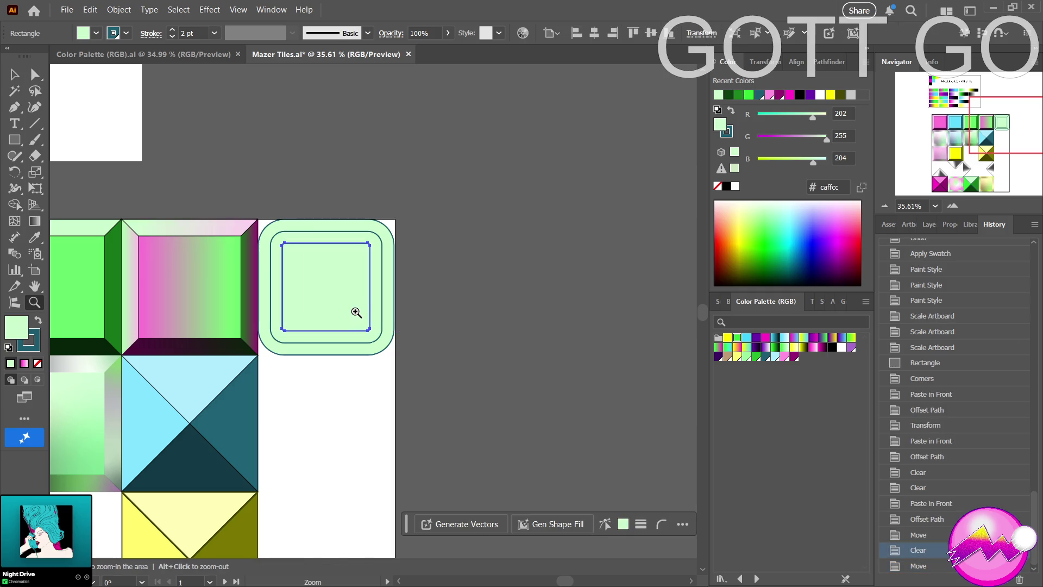
drag(356, 315, 494, 321)
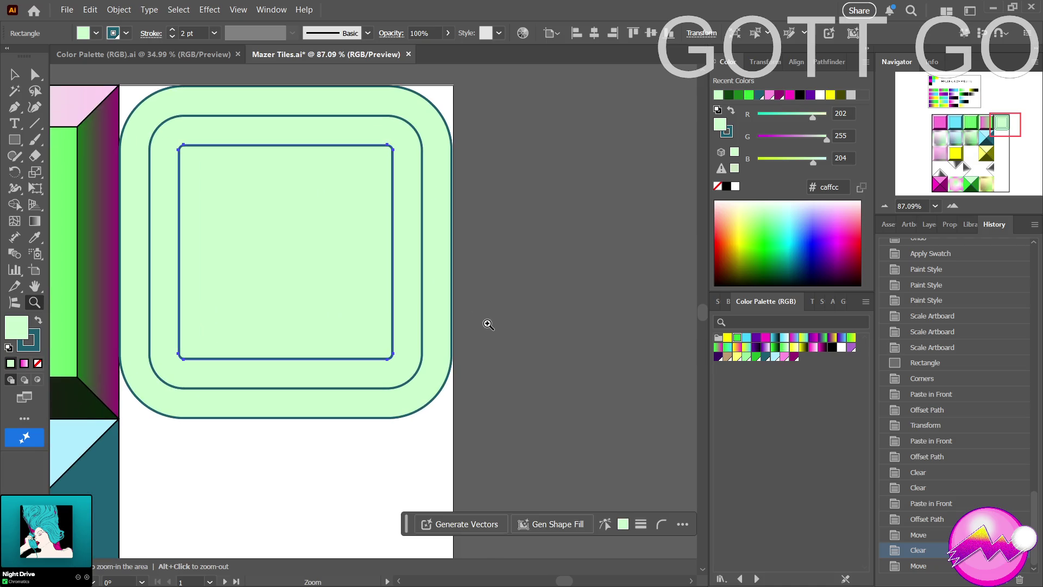
key(a)
key(ctrl+f)
key(z)
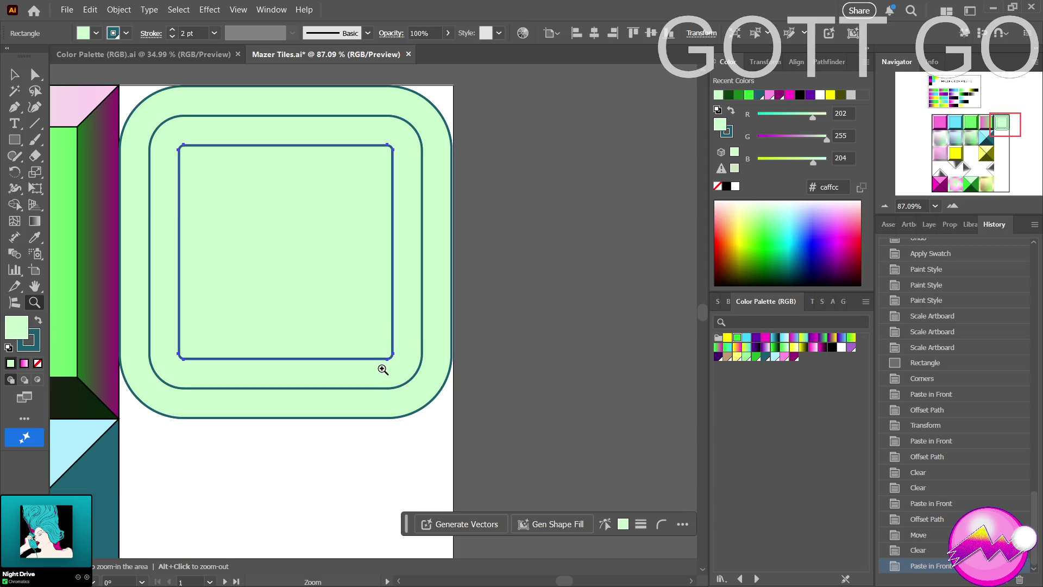
key(a)
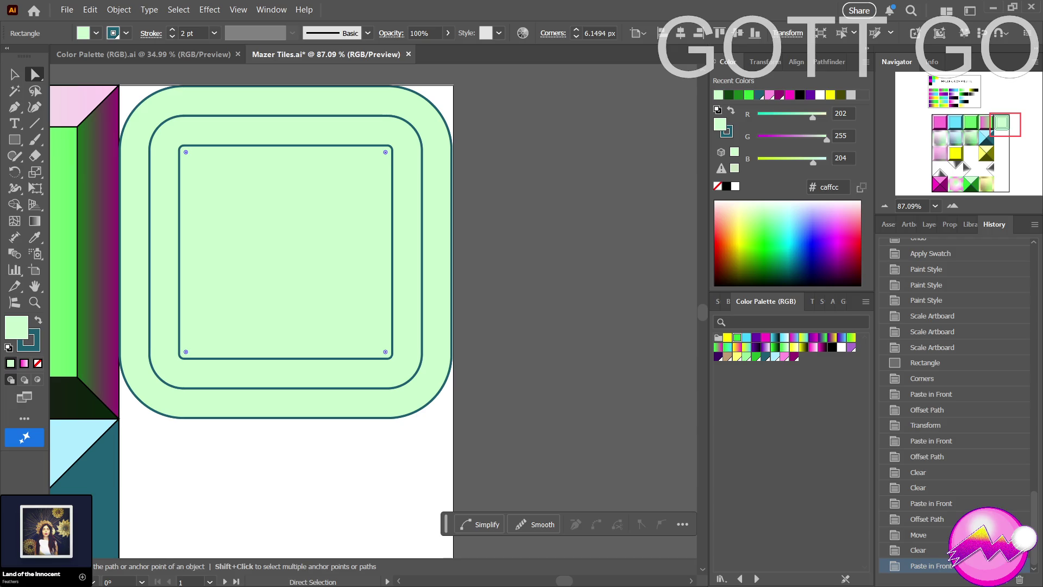
Restore the inner square with undo/redo and Alt-drag an offset duplicate up-left.
key(Left)
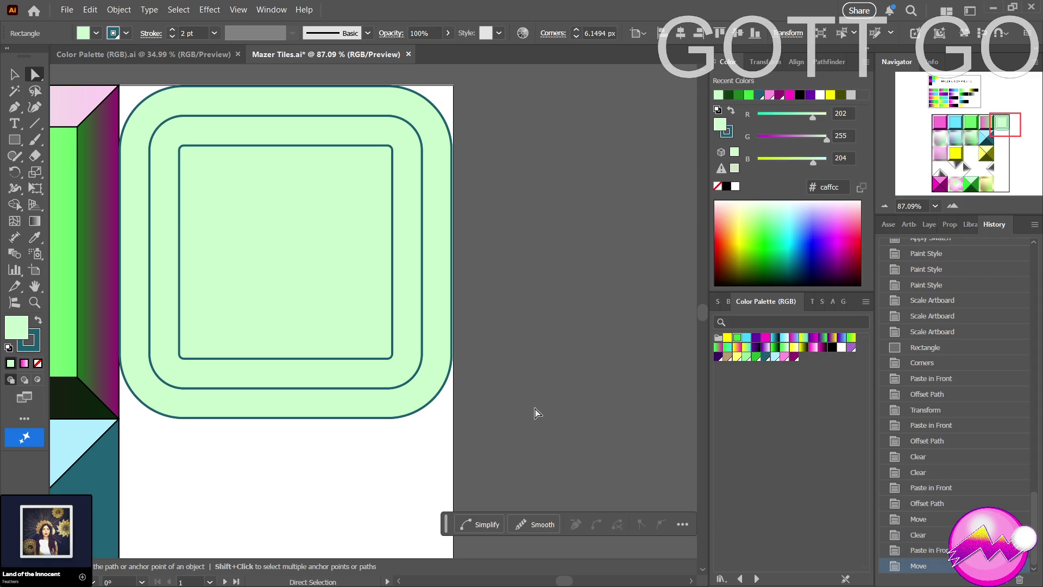
key(ctrl+z)
key(ctrl+z)
key(ctrl+z)
key(ctrl+z)
key(ctrl+z)
key(ctrl+shift+z)
mouse_move(352, 310)
mouse_down()
mouse_move(362, 317)
mouse_move(346, 298)
mouse_up()
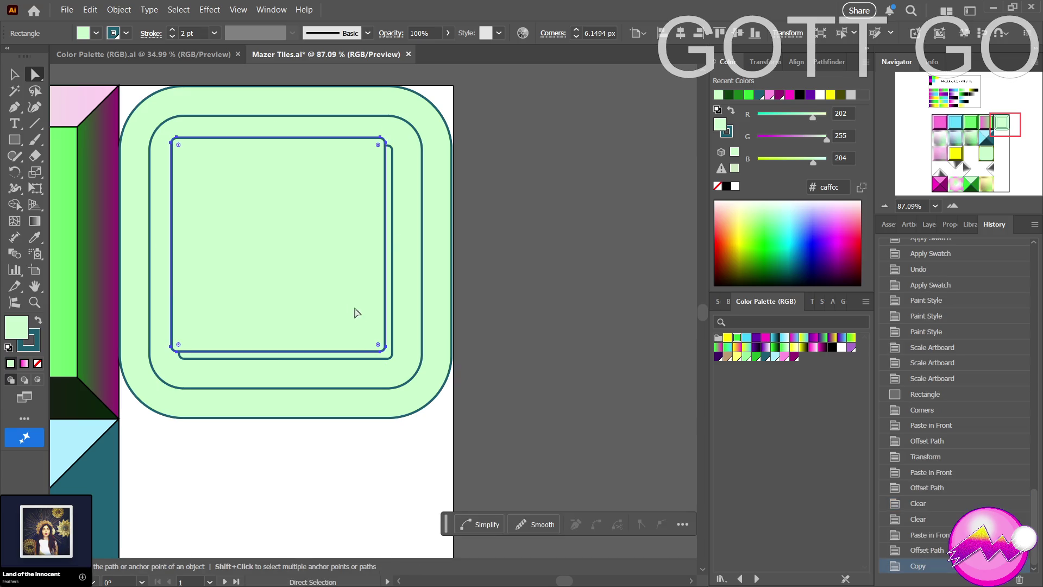
Align the copy over the original and stretch its bottom and right edges slightly larger.
click(343, 358)
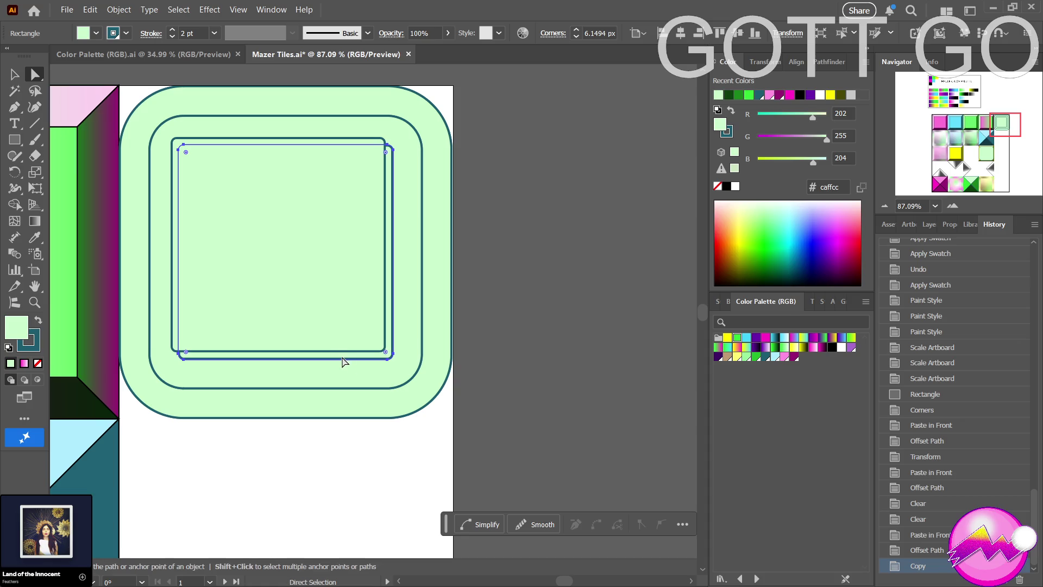
drag(216, 218, 228, 228)
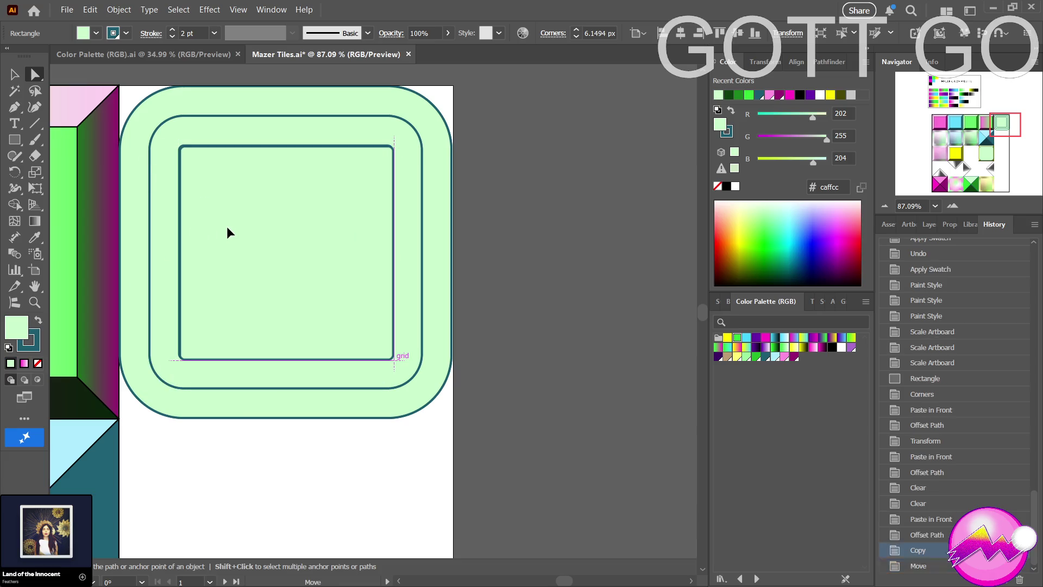
key(e)
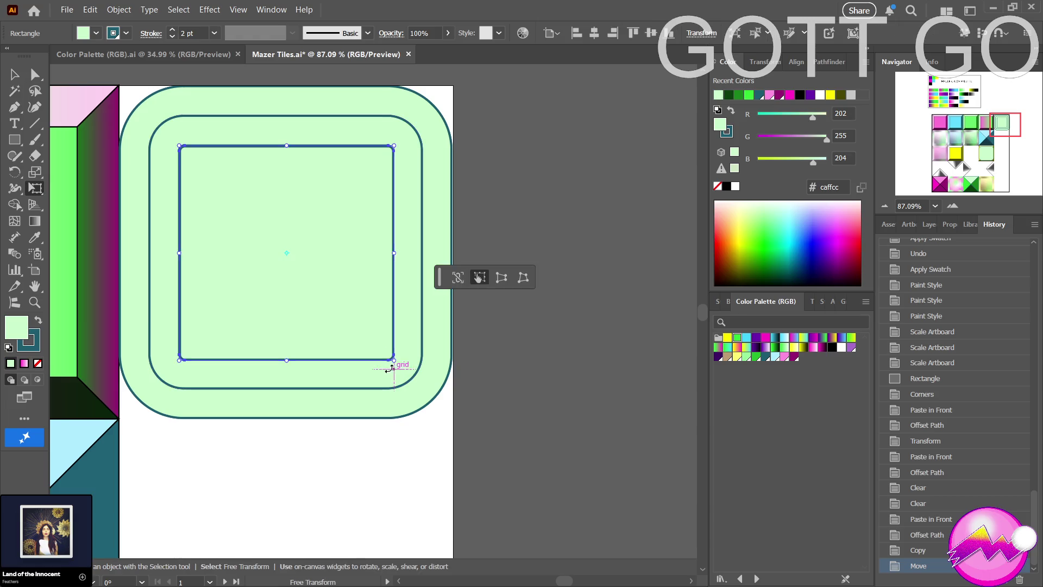
drag(286, 359, 285, 370)
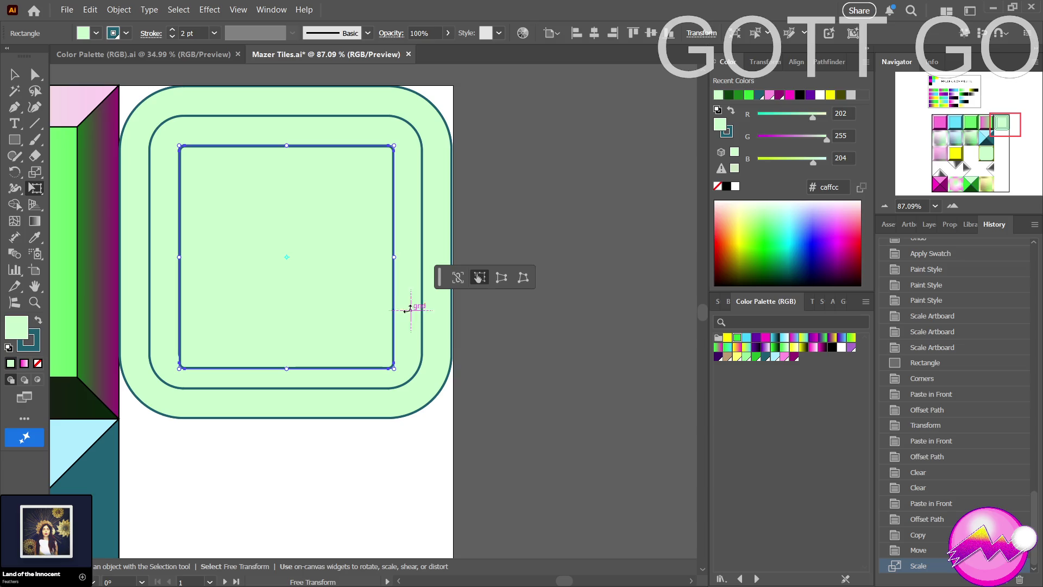
drag(393, 256, 402, 256)
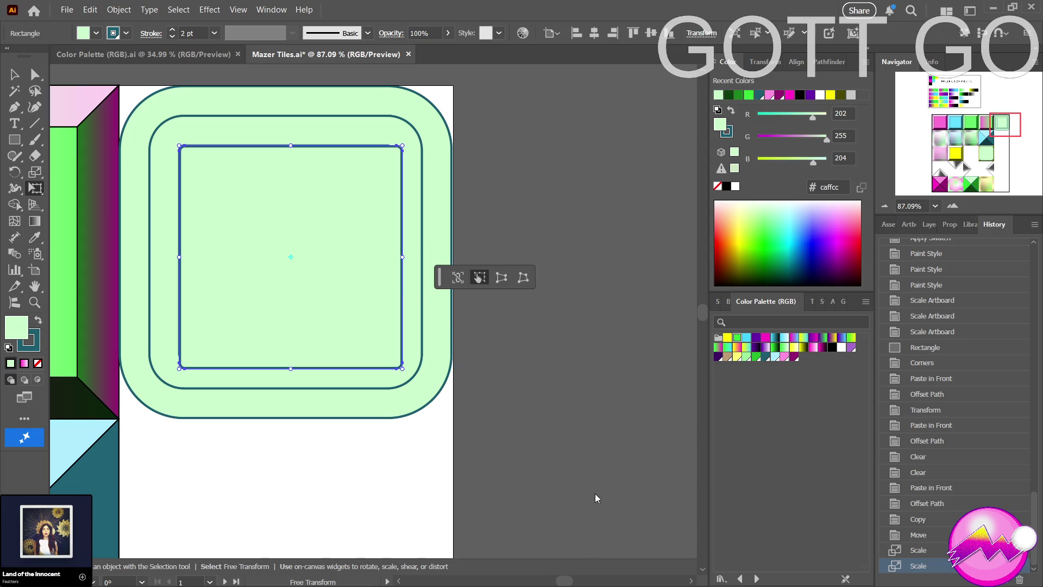
Send the enlarged square backward and fill it with sampled dark teal (1f6274).
key(ctrl+bracketleft)
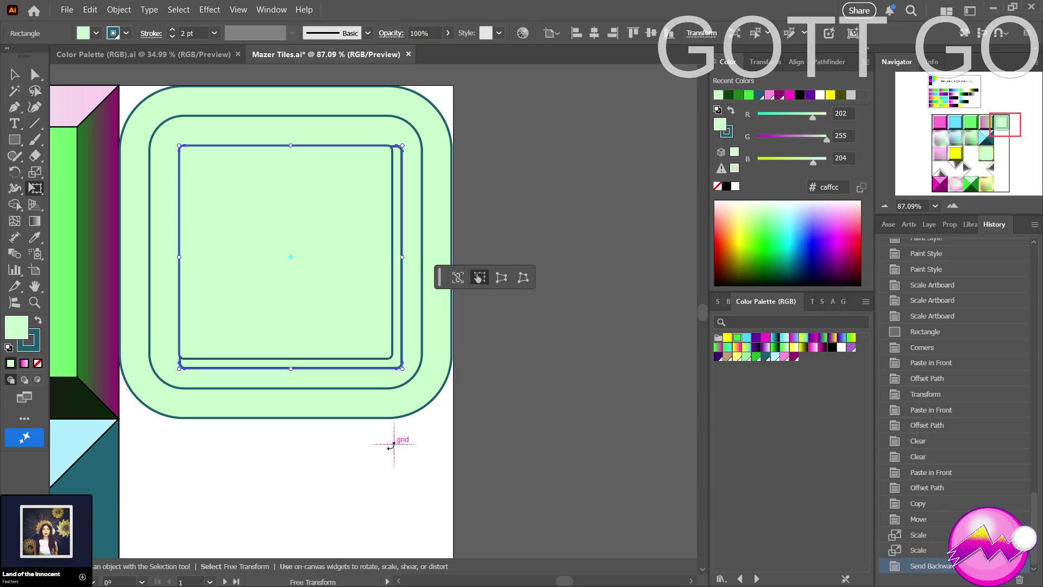
click(32, 350)
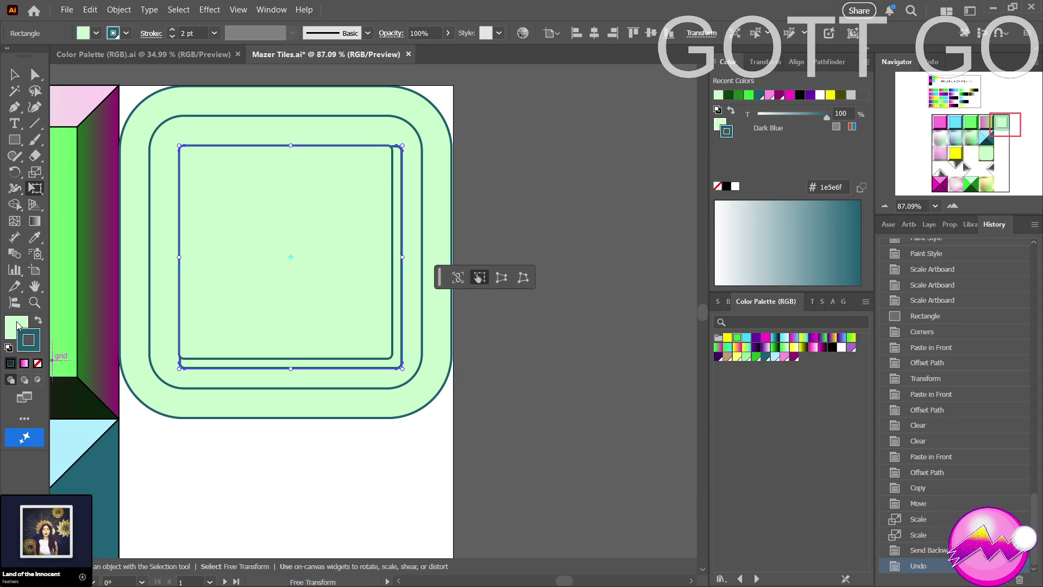
click(18, 326)
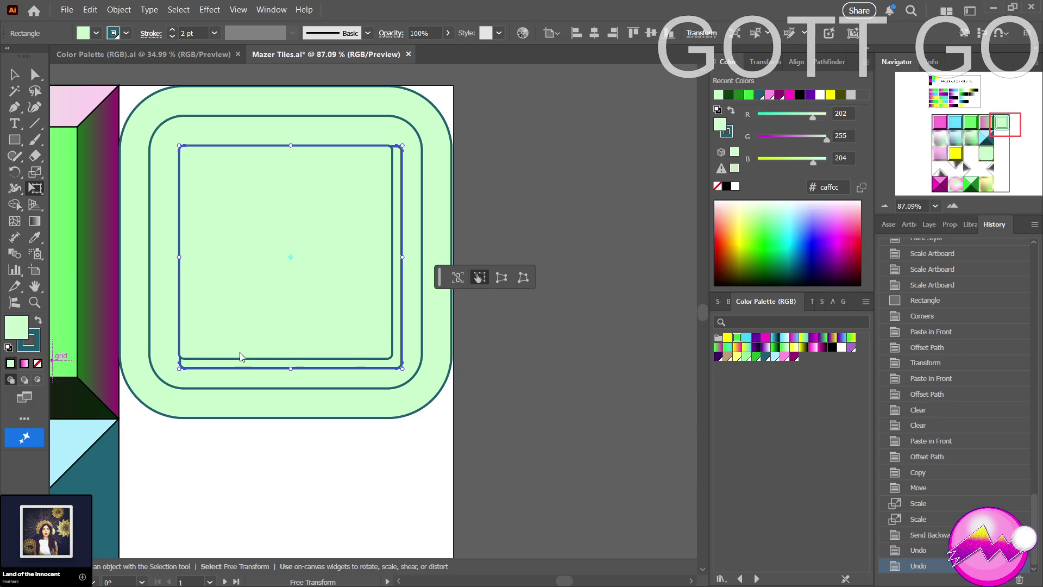
drag(154, 373, 142, 395)
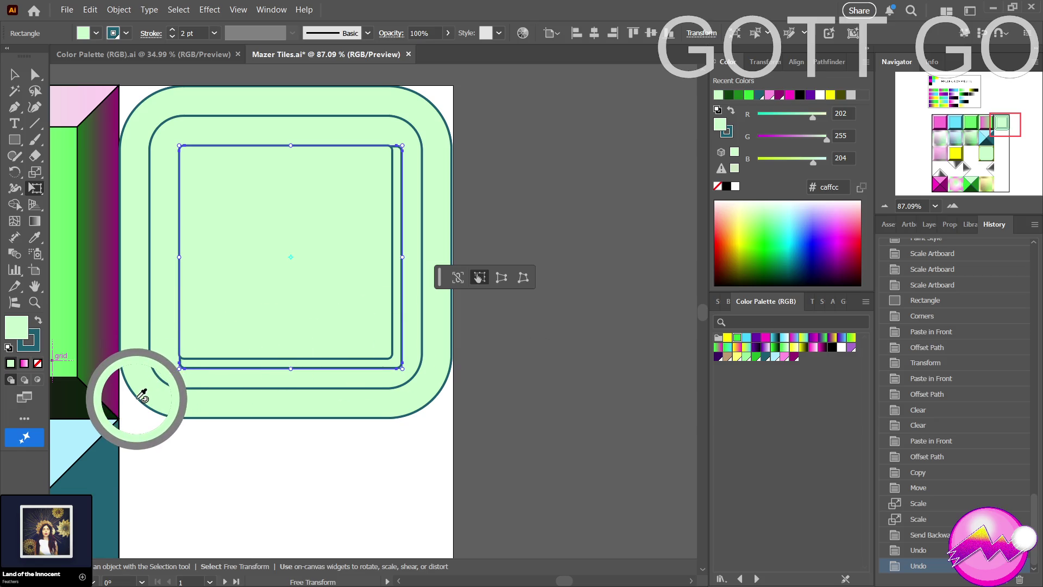
drag(142, 395, 110, 441)
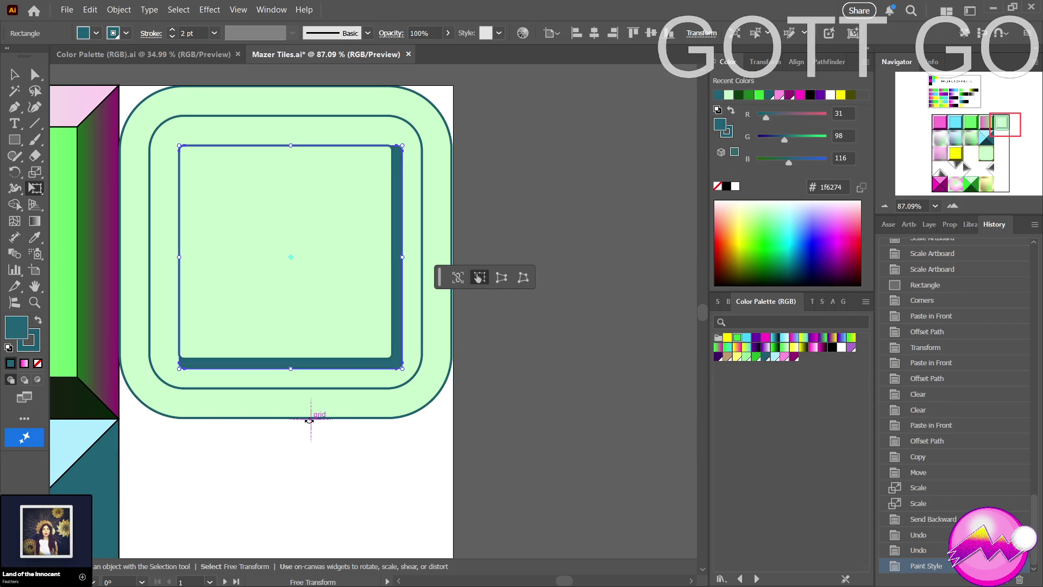
Undo the last change and set the rear square's stroke to None.
key(z)
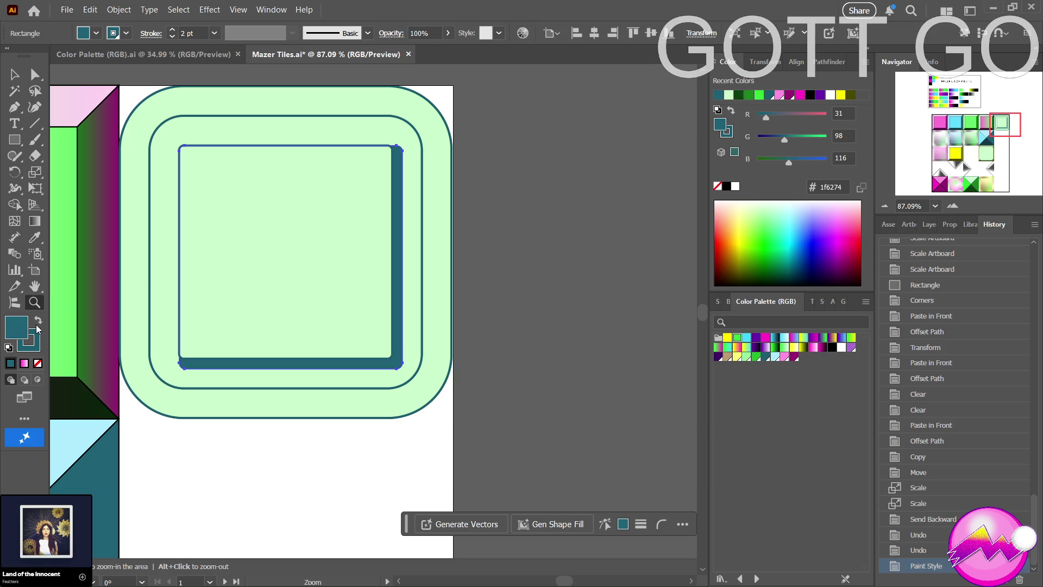
key(ctrl+z)
click(35, 347)
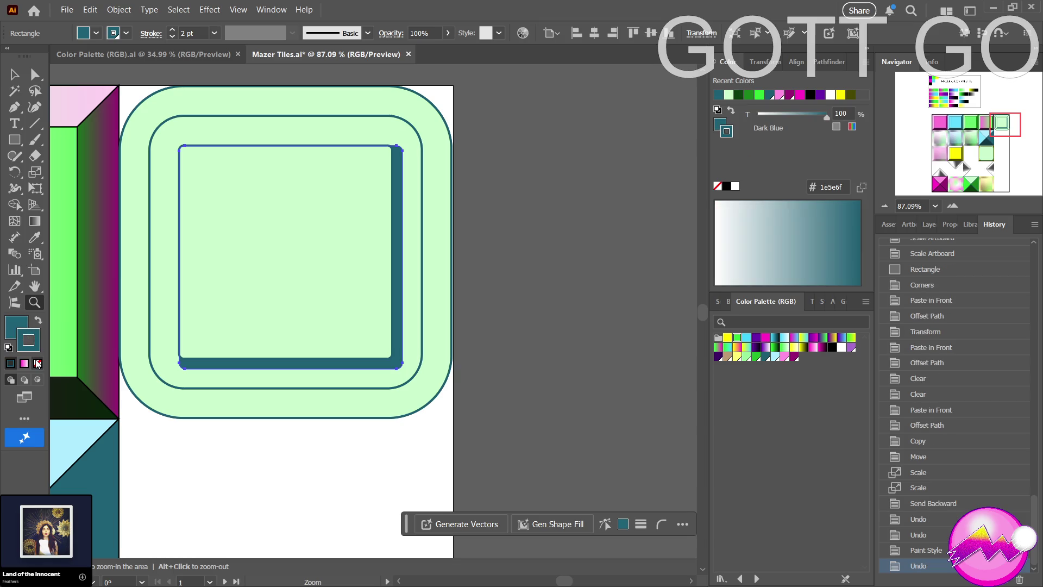
click(37, 363)
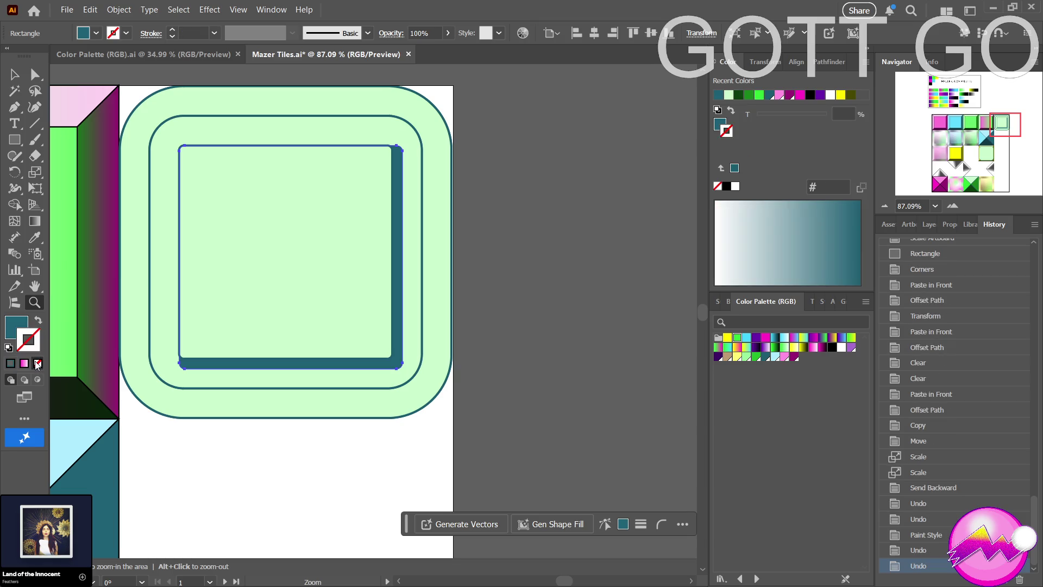
ctrl+click(236, 452)
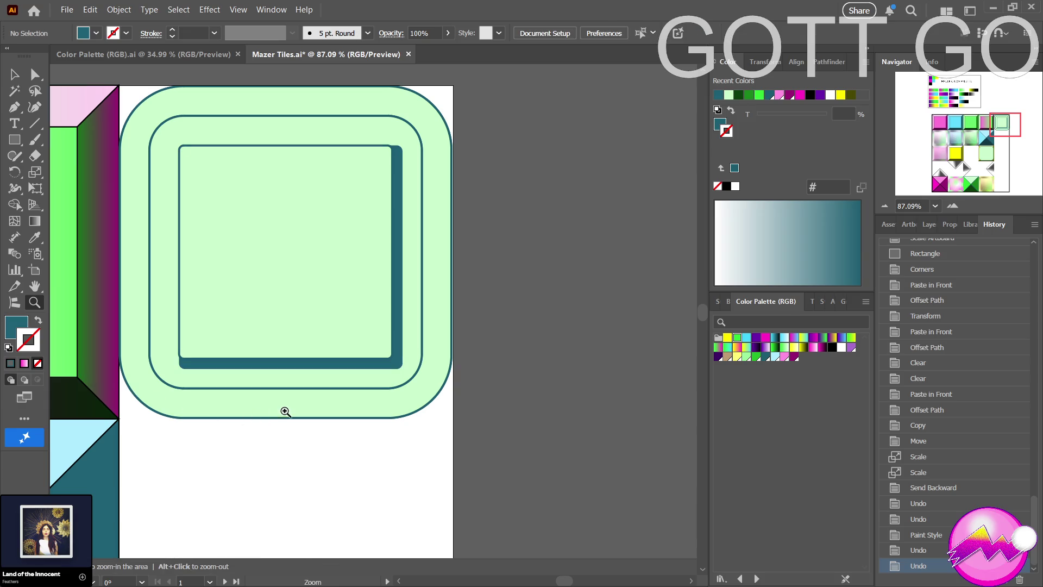
Zoom out to see more tiles and undo the dark-teal fill back to light green.
alt+click(293, 435)
mouse_move(191, 448)
mouse_down()
mouse_move(148, 474)
mouse_move(240, 464)
mouse_move(219, 452)
mouse_up()
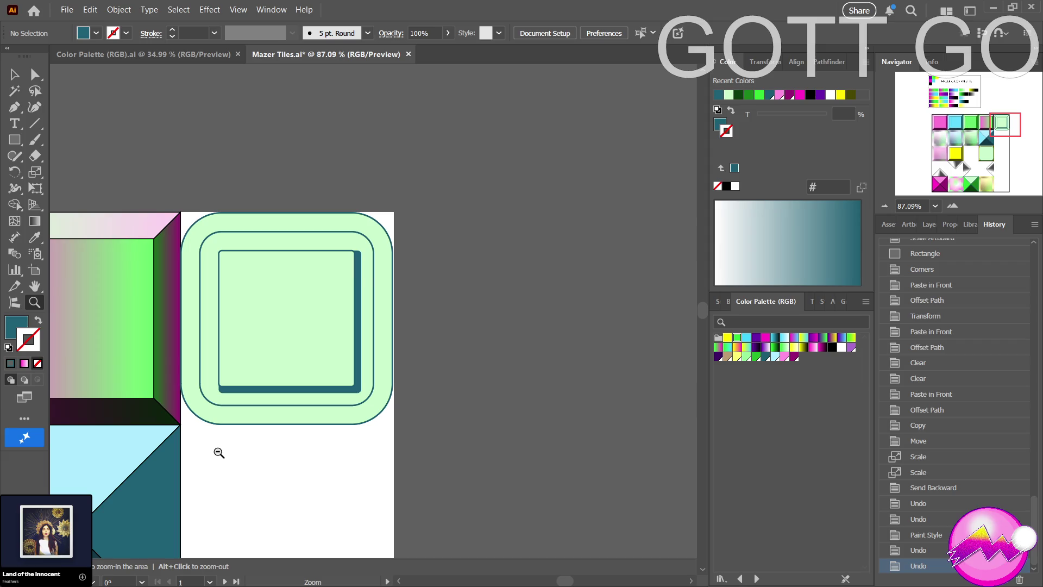
mouse_move(219, 453)
mouse_down()
mouse_move(163, 456)
mouse_move(76, 495)
mouse_up()
ctrl+click(288, 394)
key(ctrl+z)
key(ctrl+z)
key(ctrl+z)
key(ctrl+z)
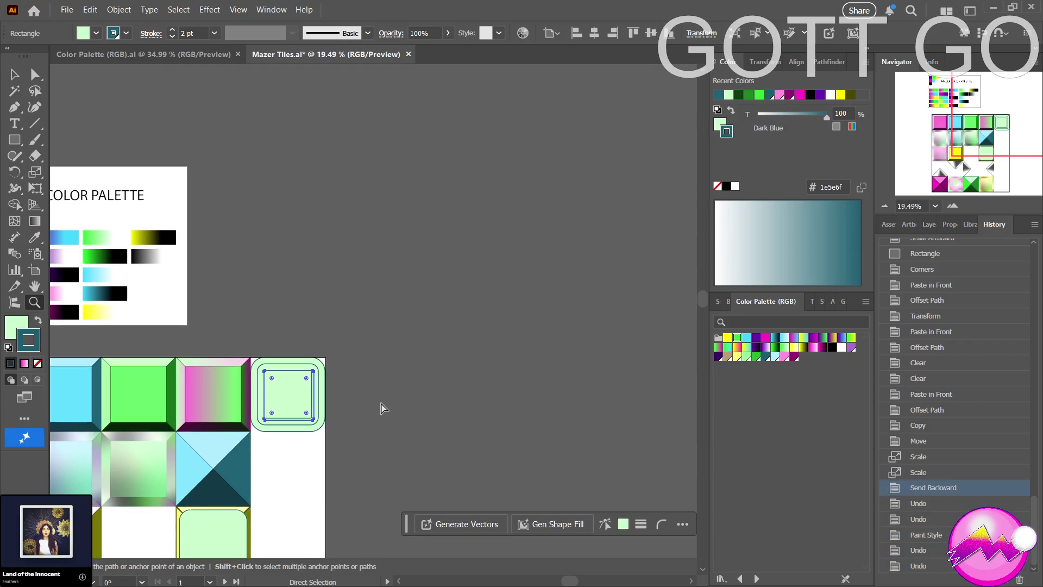
Revert to the earlier Scale history step and delete the extra inner square from the tile.
ctrl+click(345, 412)
key(ctrl+z)
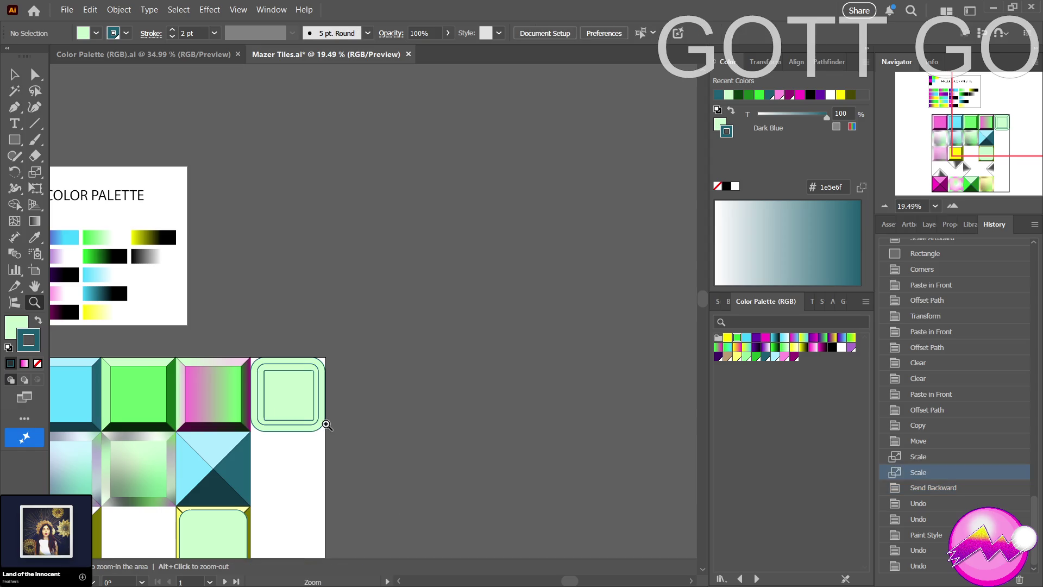
drag(280, 422, 467, 409)
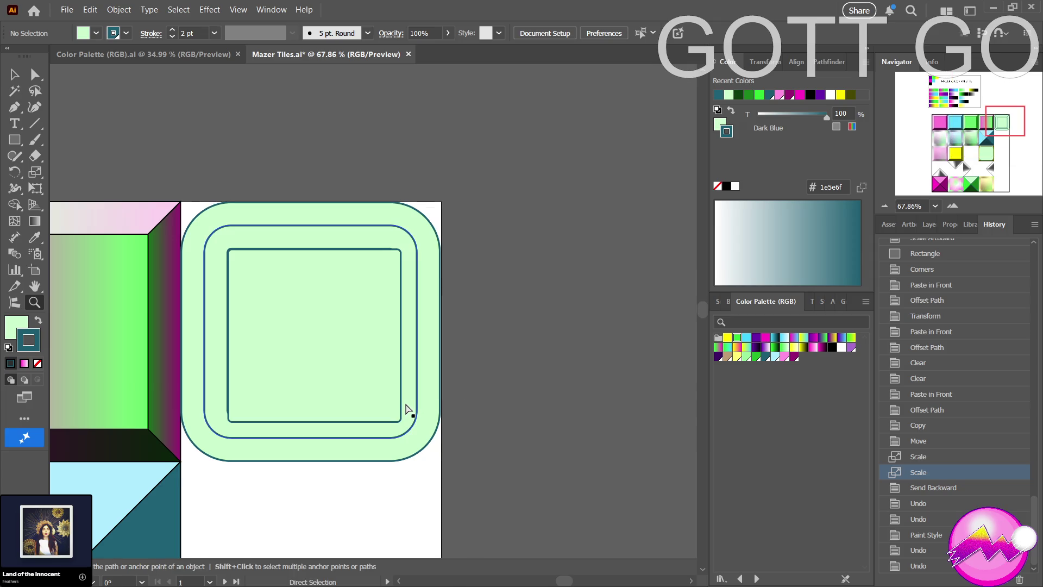
key(a)
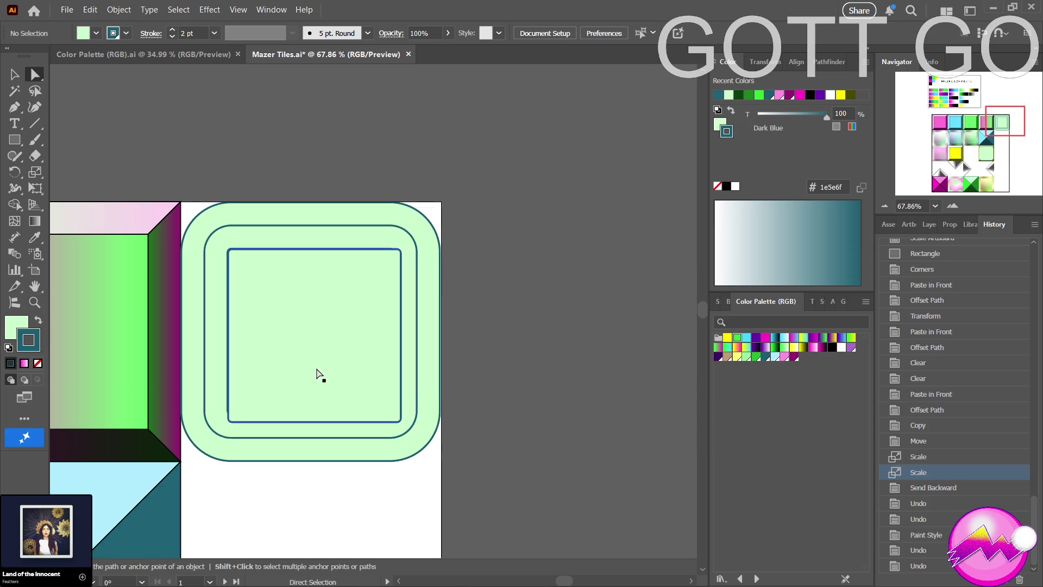
drag(319, 375, 506, 420)
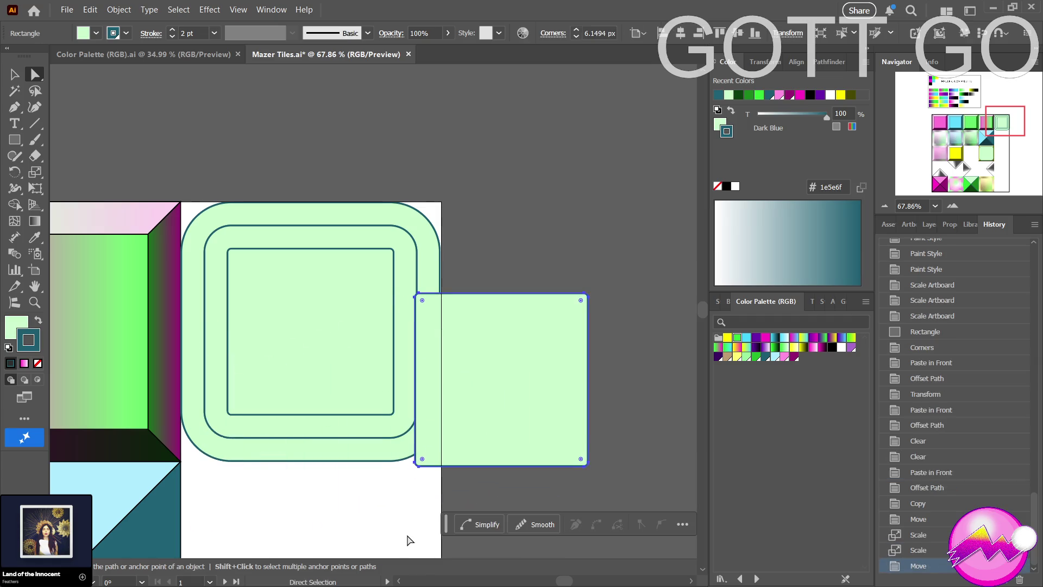
key(Delete)
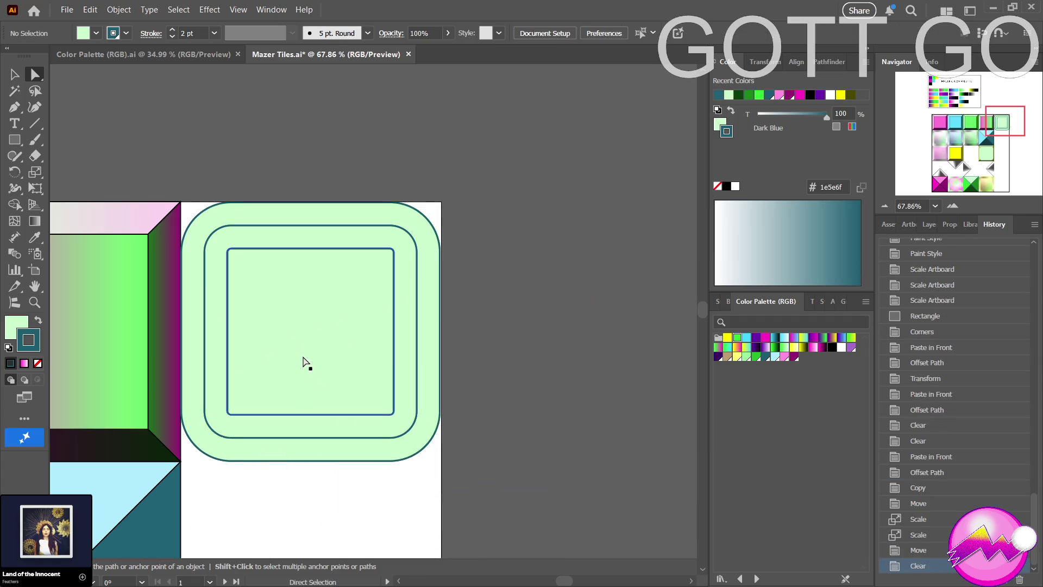
key(z)
drag(373, 389, 178, 459)
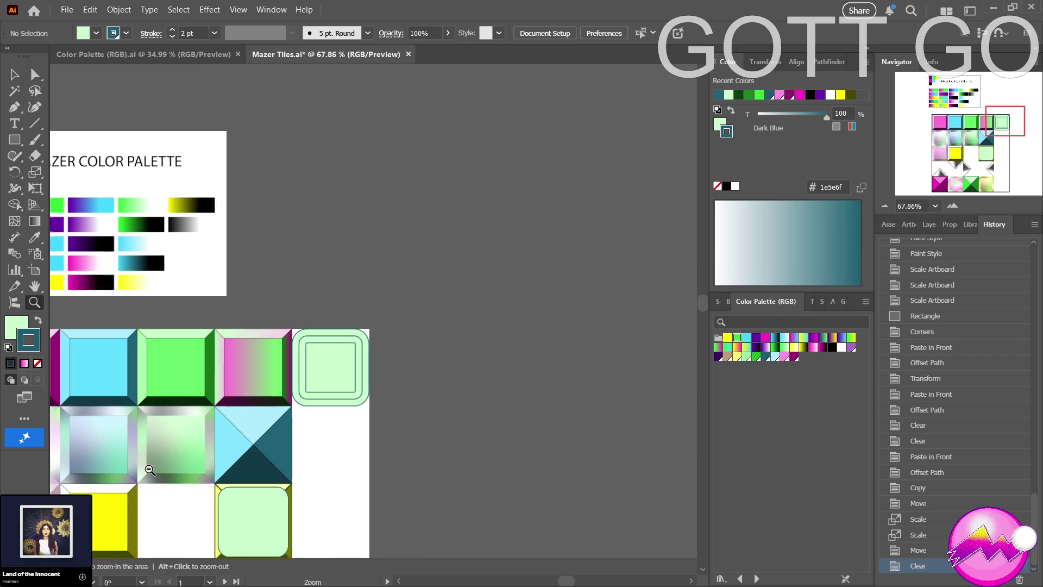
mouse_move(178, 459)
mouse_down()
mouse_move(332, 341)
mouse_move(234, 351)
mouse_up()
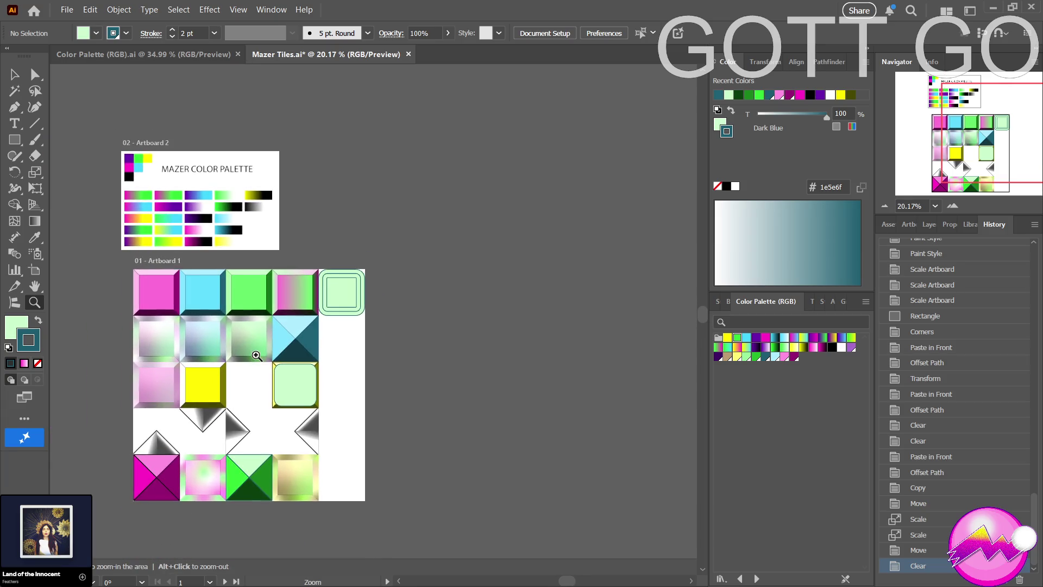
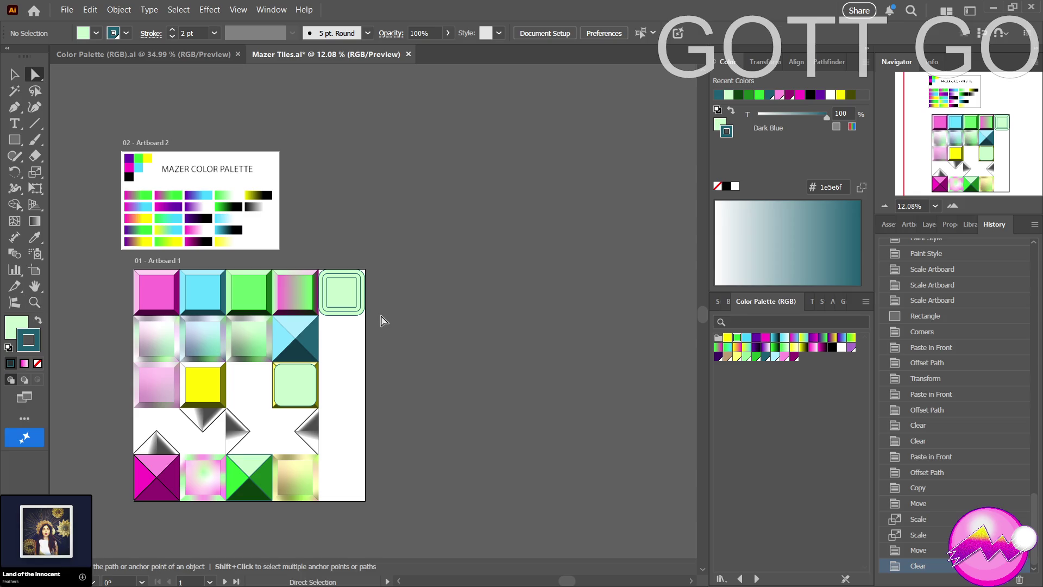
Zoom in on the top-right light-green tile and select its middle ring and inner rectangle paths.
drag(381, 315, 536, 327)
drag(386, 336, 515, 399)
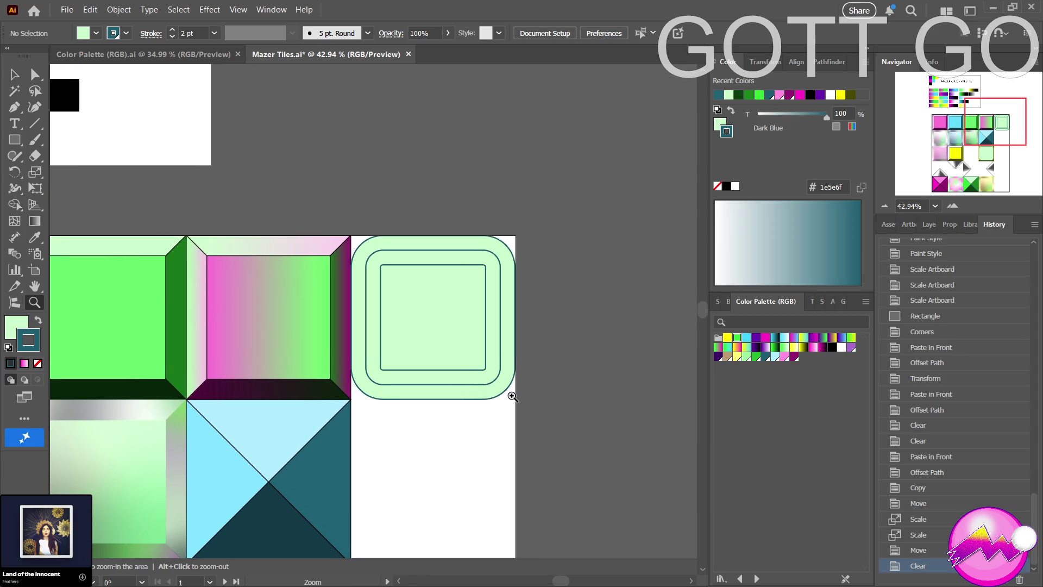
key(a)
click(472, 383)
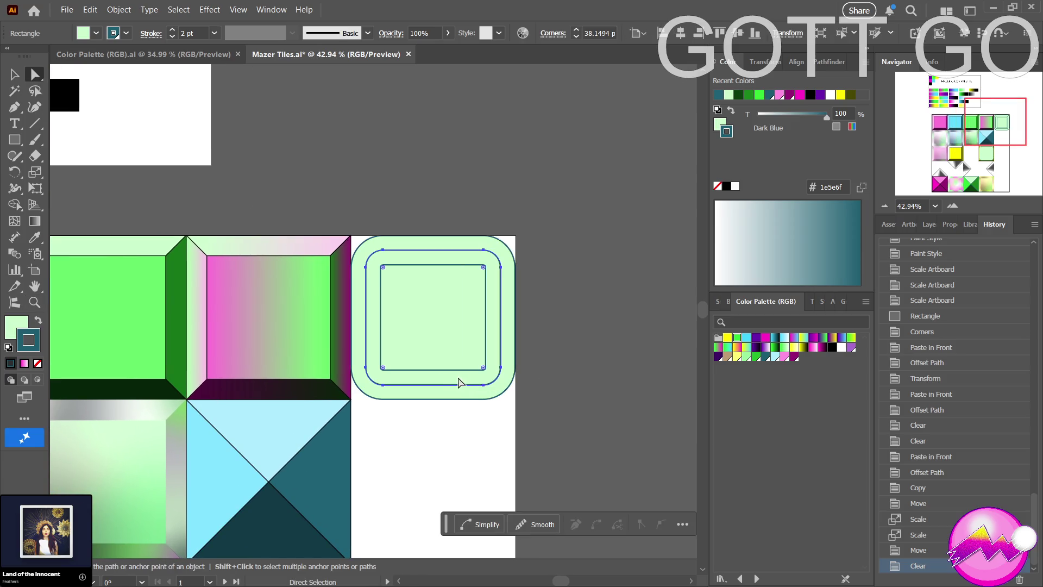
shift+click(402, 357)
click(10, 317)
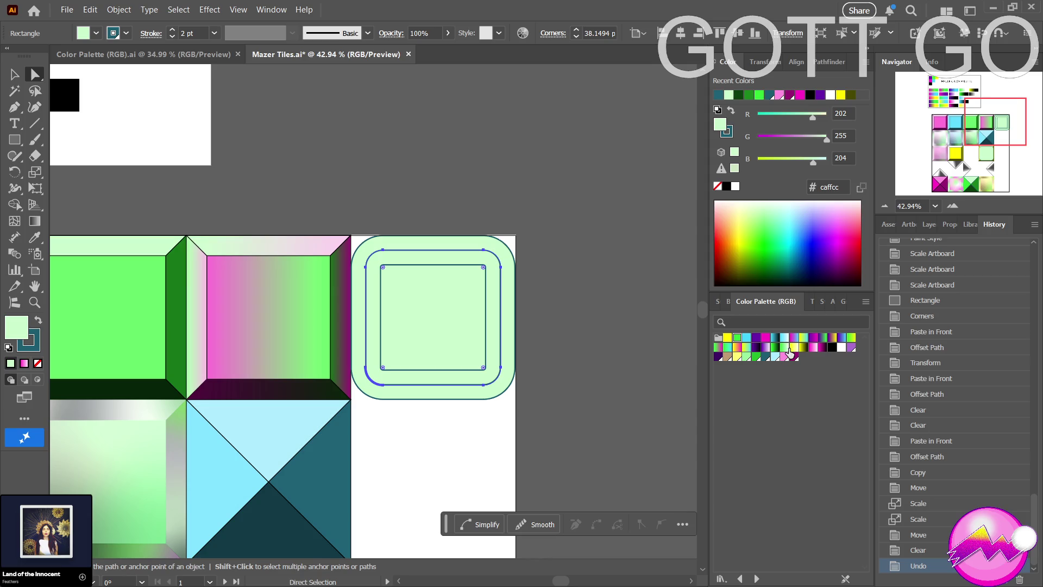
Fill the light-green tile's middle ring with the green gradient swatch from the Color Palette.
click(785, 348)
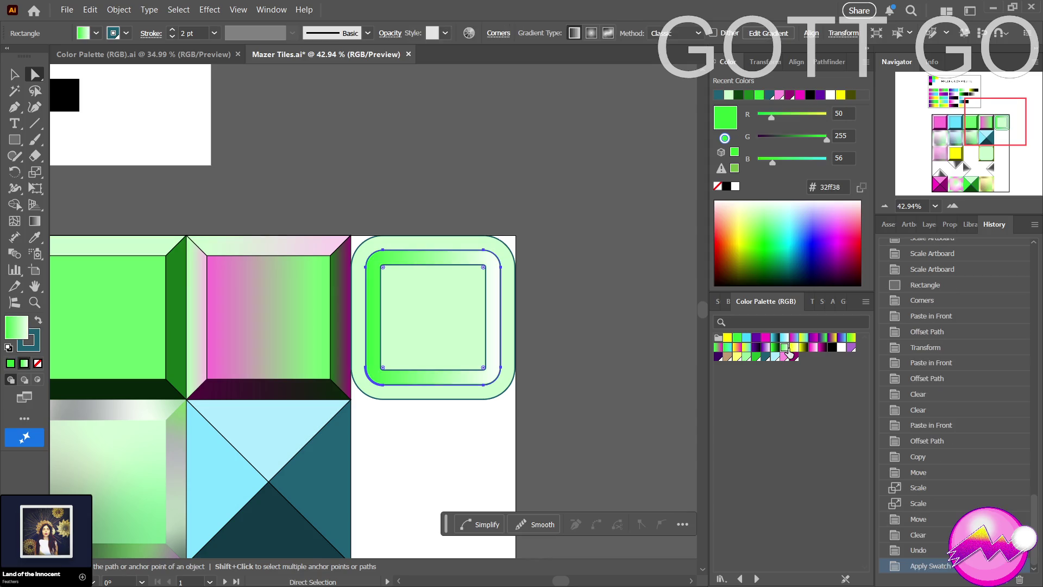
key(ctrl+z)
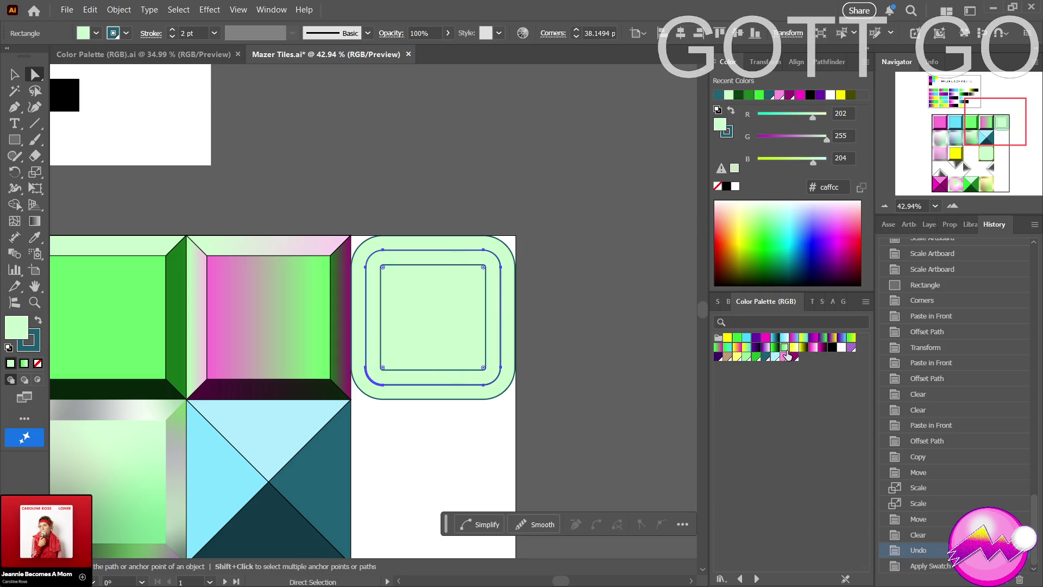
click(784, 350)
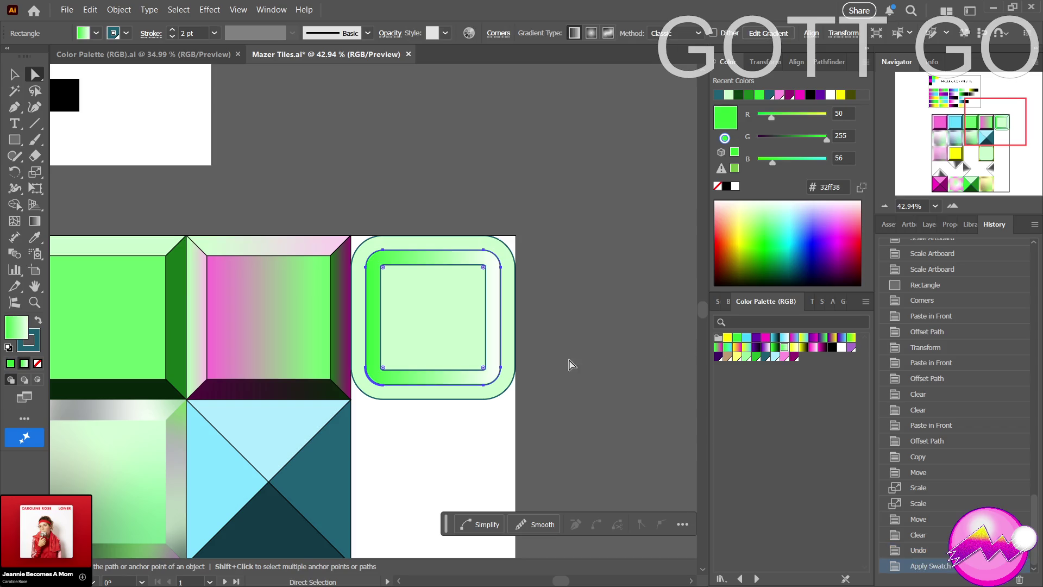
click(34, 220)
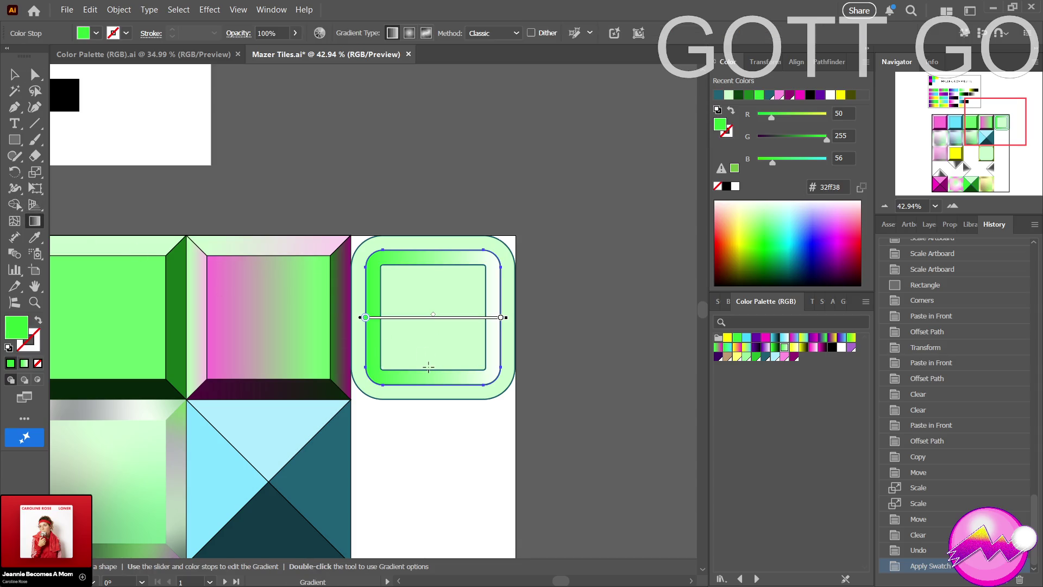
Switch the ring's gradient type to Radial and redraw it as a small circle.
drag(428, 367, 444, 291)
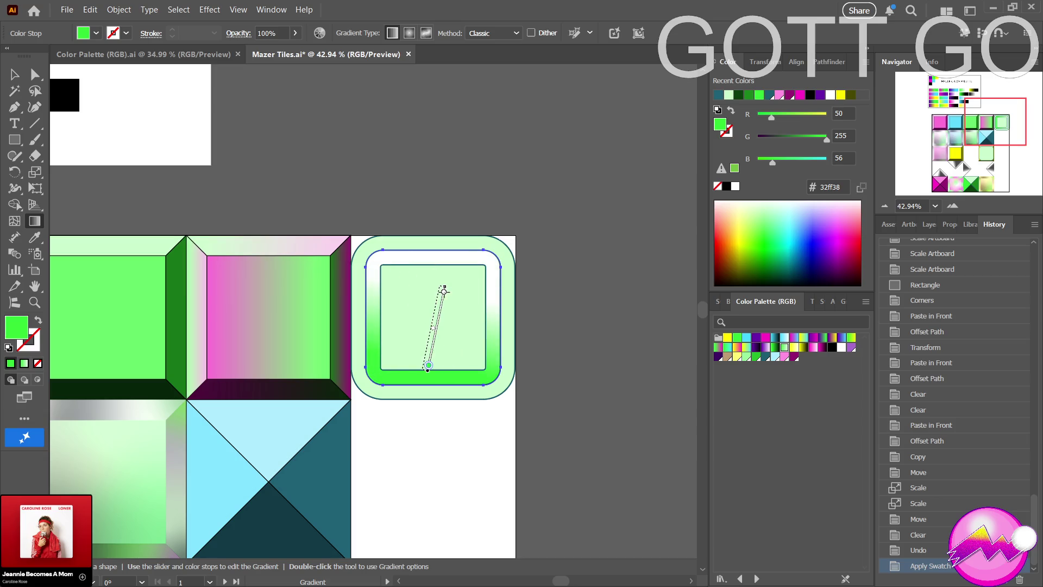
click(843, 301)
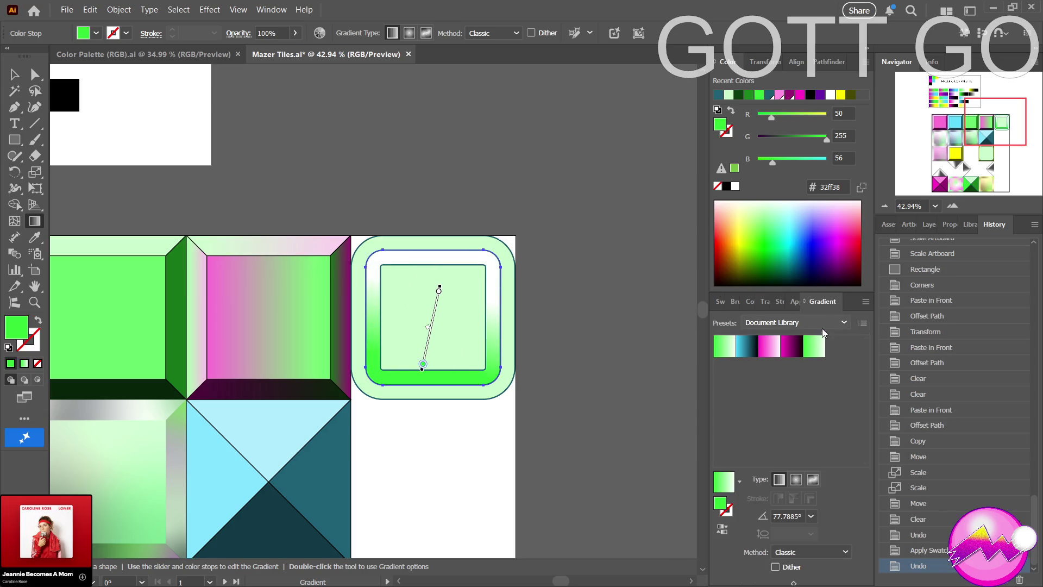
click(796, 478)
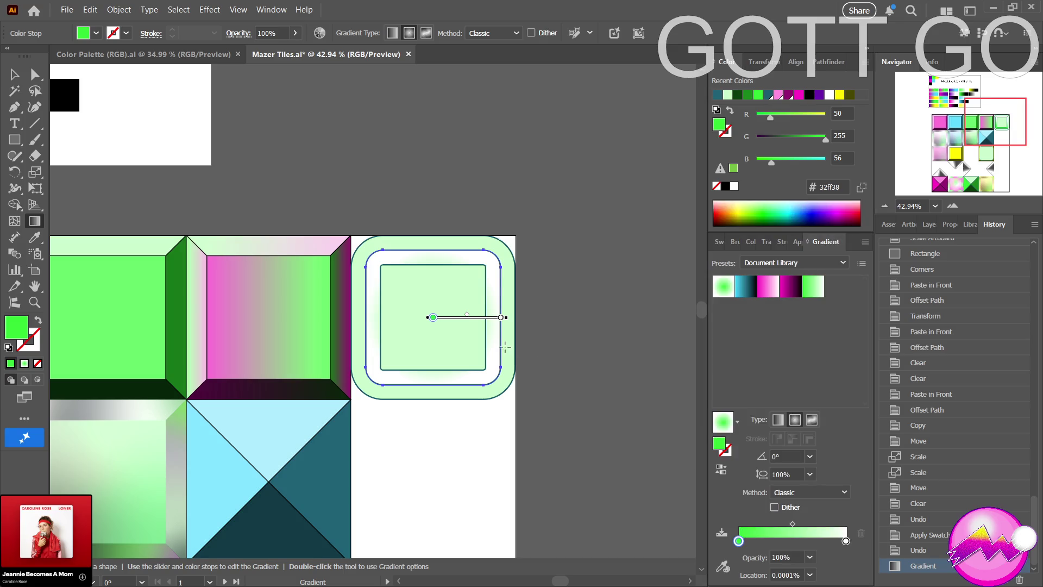
drag(500, 318, 442, 297)
mouse_move(514, 297)
mouse_down()
mouse_move(442, 230)
mouse_move(480, 203)
mouse_move(532, 458)
mouse_up()
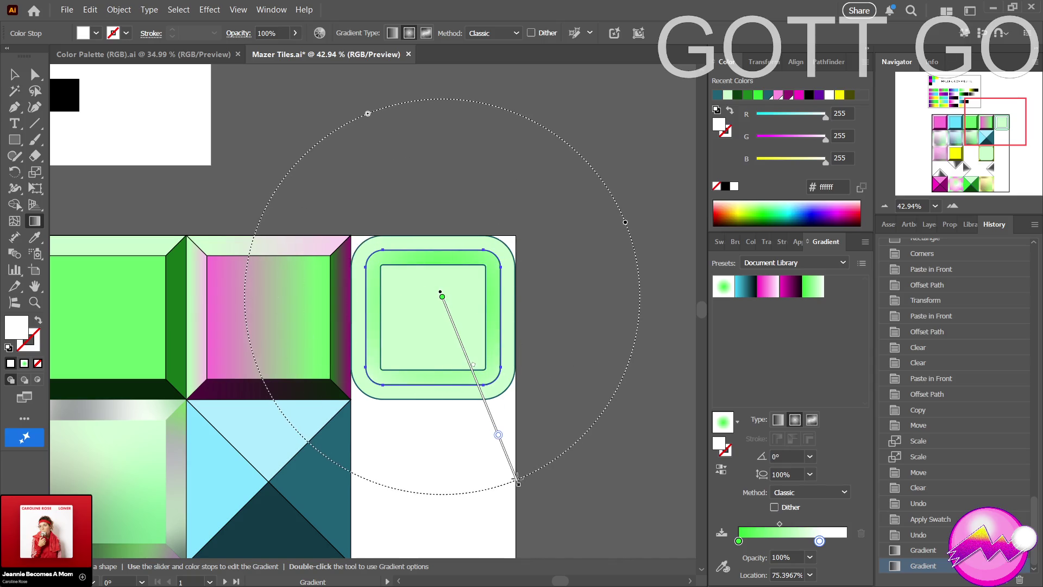
mouse_move(441, 348)
mouse_down()
mouse_move(418, 323)
mouse_move(520, 461)
mouse_move(415, 432)
mouse_up()
Place white at 0% and green at 100%, redraw across the ring, and shift the midpoint toward green.
drag(739, 541, 845, 532)
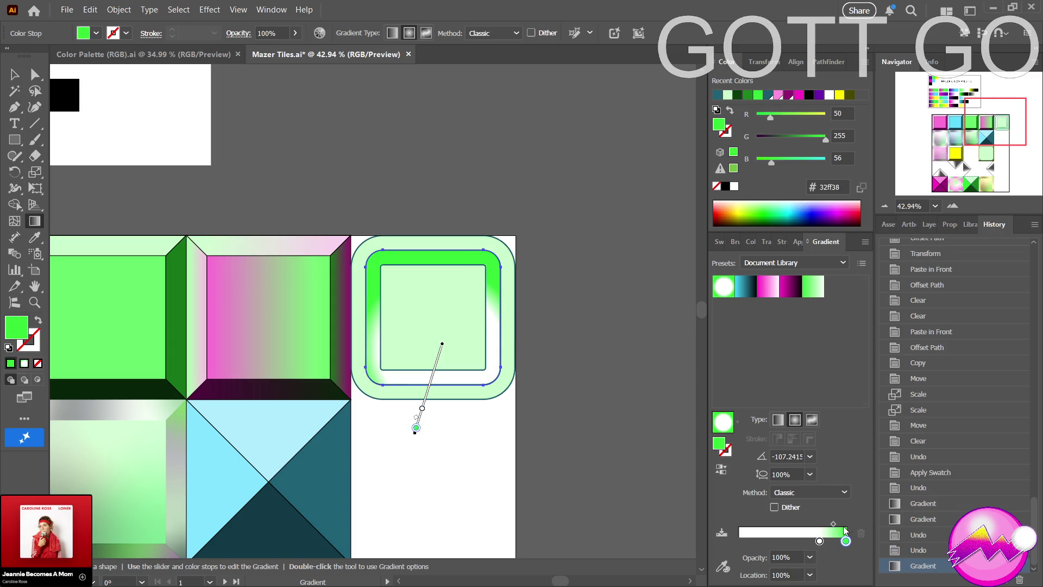
drag(819, 541, 726, 538)
mouse_move(431, 311)
mouse_down()
mouse_move(471, 405)
mouse_move(414, 471)
mouse_move(420, 390)
mouse_move(434, 411)
mouse_up()
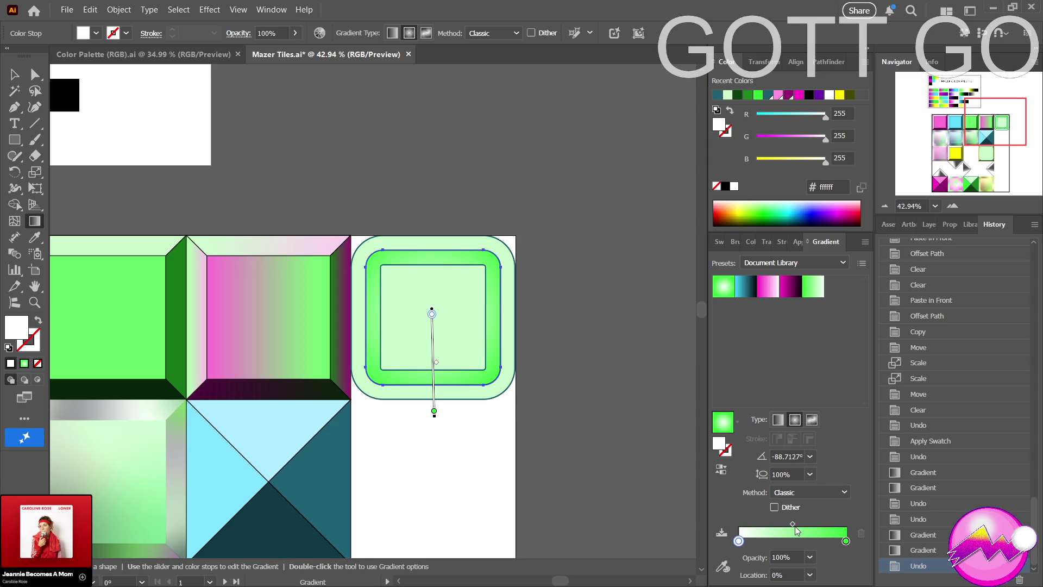
drag(794, 525, 843, 522)
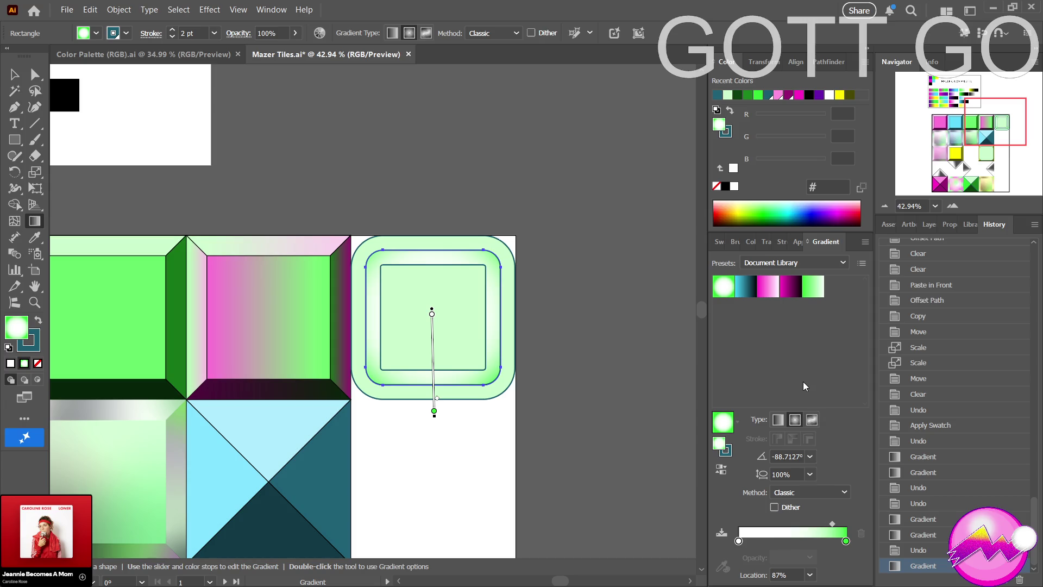
Give the outer rounded square a radial gradient and eyedrop the ring's white-to-green gradient onto it.
key(a)
click(374, 393)
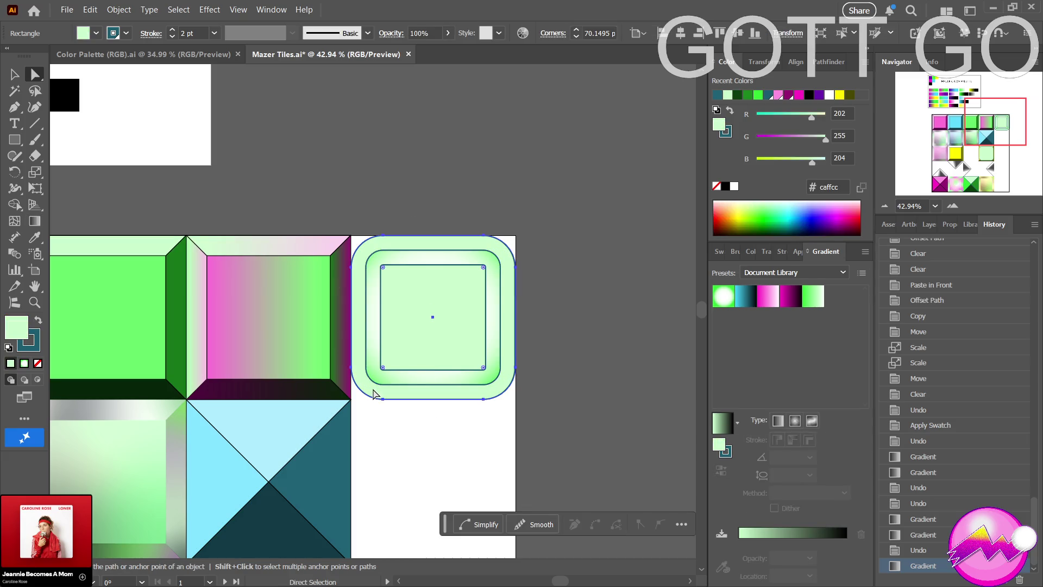
click(793, 421)
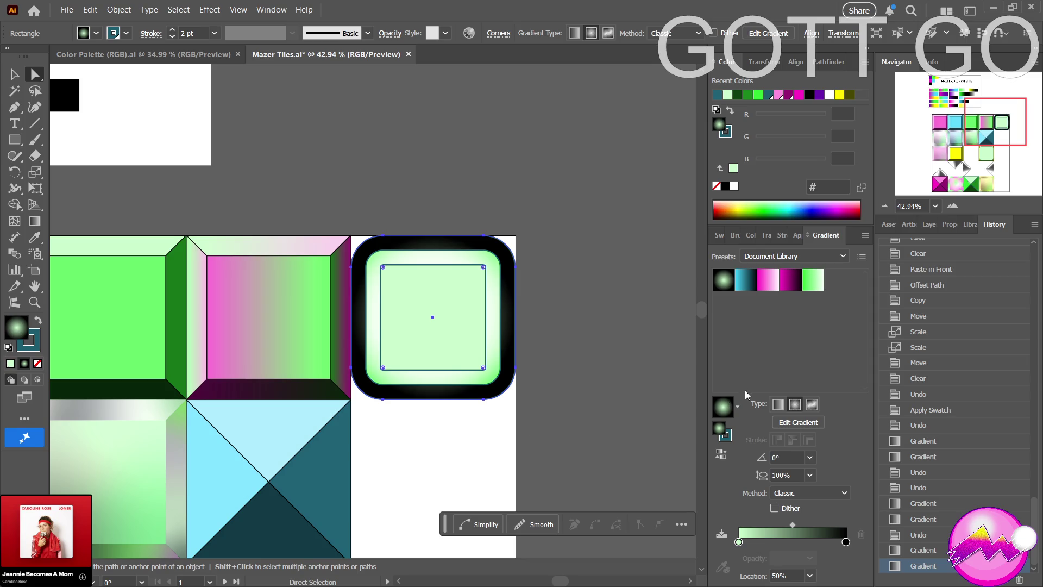
click(34, 237)
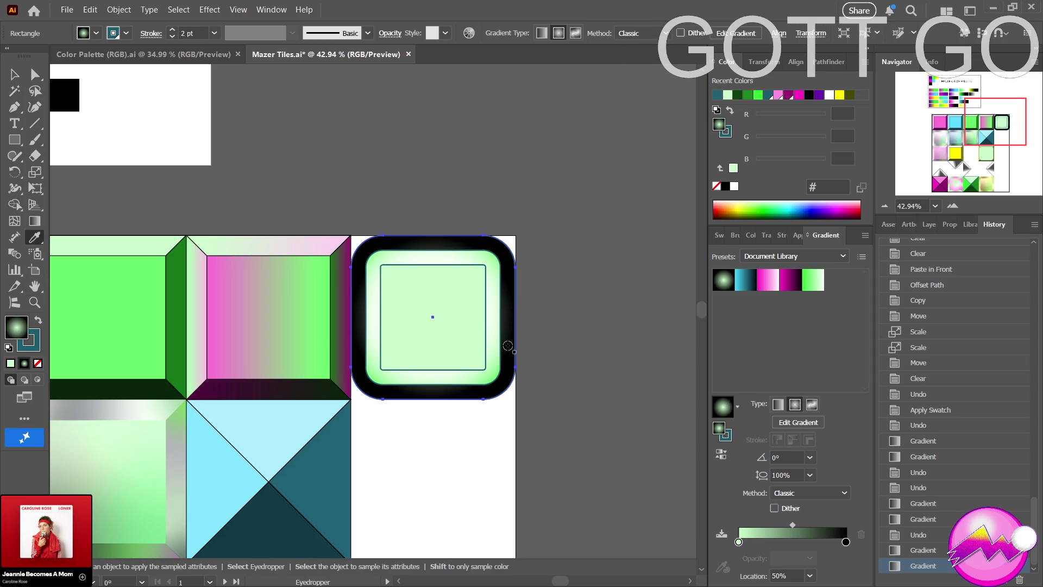
click(382, 258)
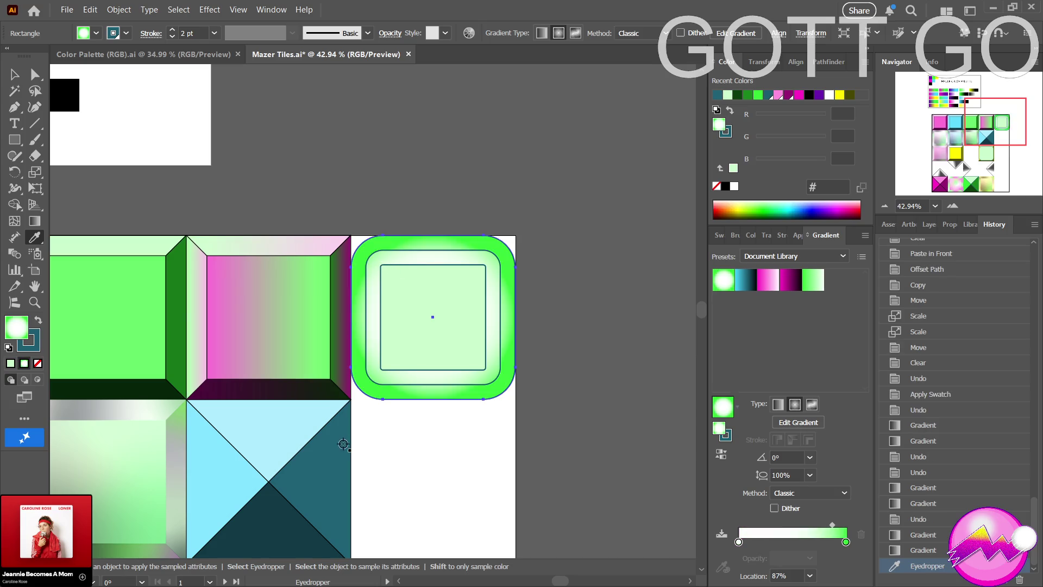
Try enlarging the radial gradient across the tile, undo it, deselect, and zoom out.
click(34, 221)
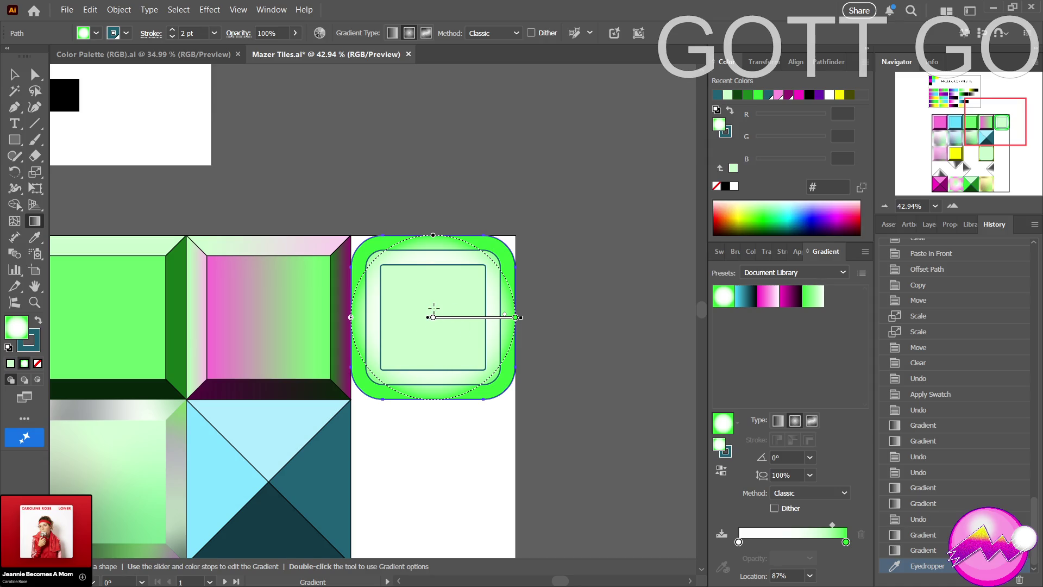
mouse_move(433, 305)
mouse_down()
mouse_move(440, 169)
mouse_move(450, 188)
mouse_move(416, 202)
mouse_move(462, 198)
mouse_up()
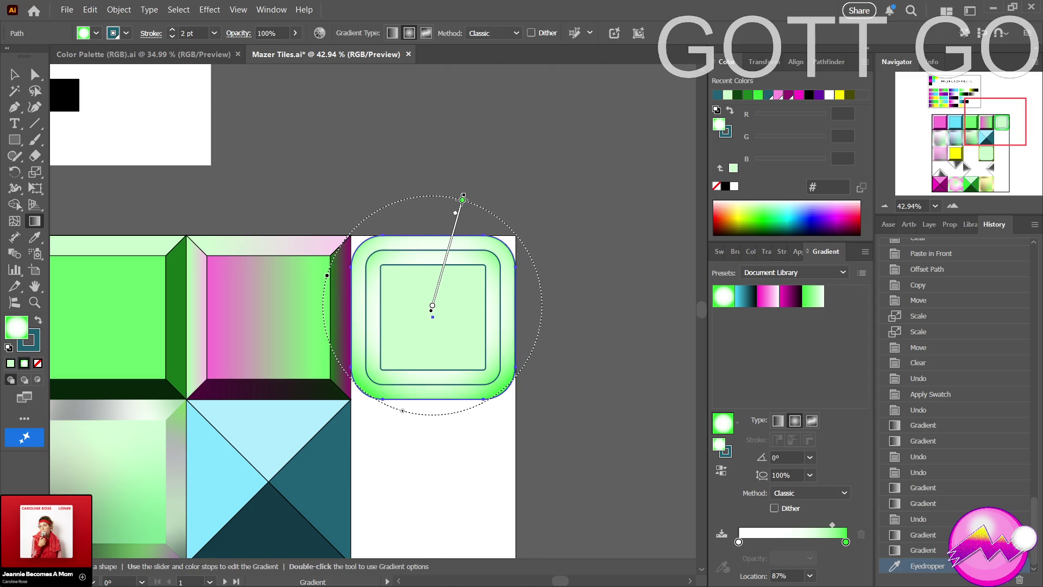
drag(463, 199, 462, 199)
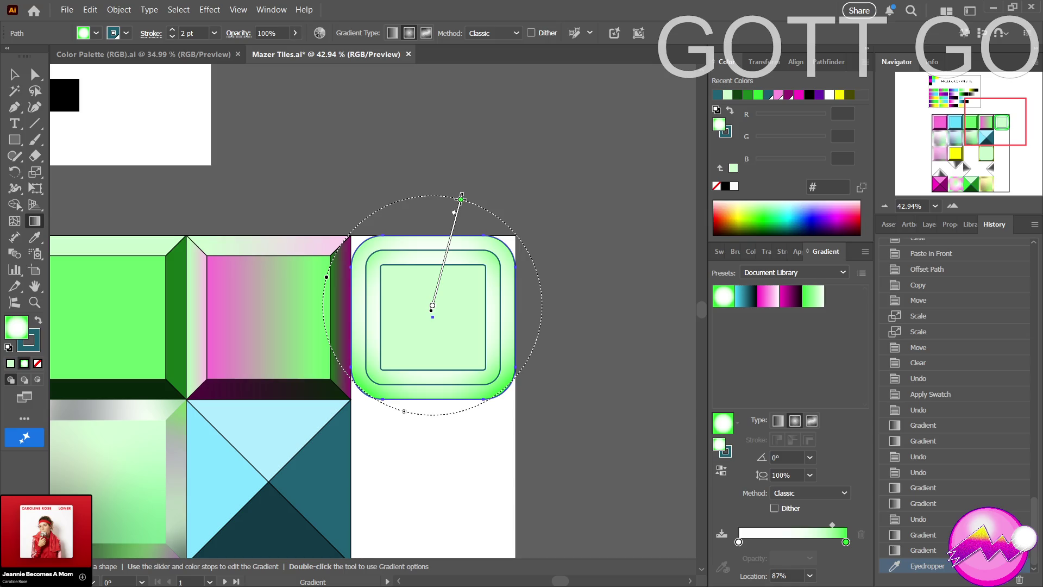
key(ctrl+z)
key(ctrl+shift+a)
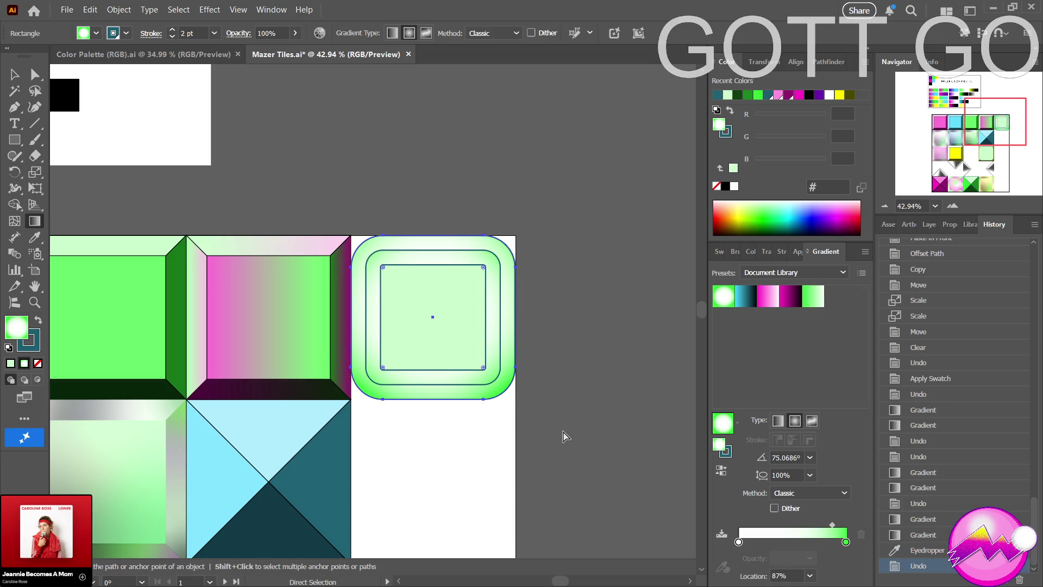
key(z)
alt+click(620, 314)
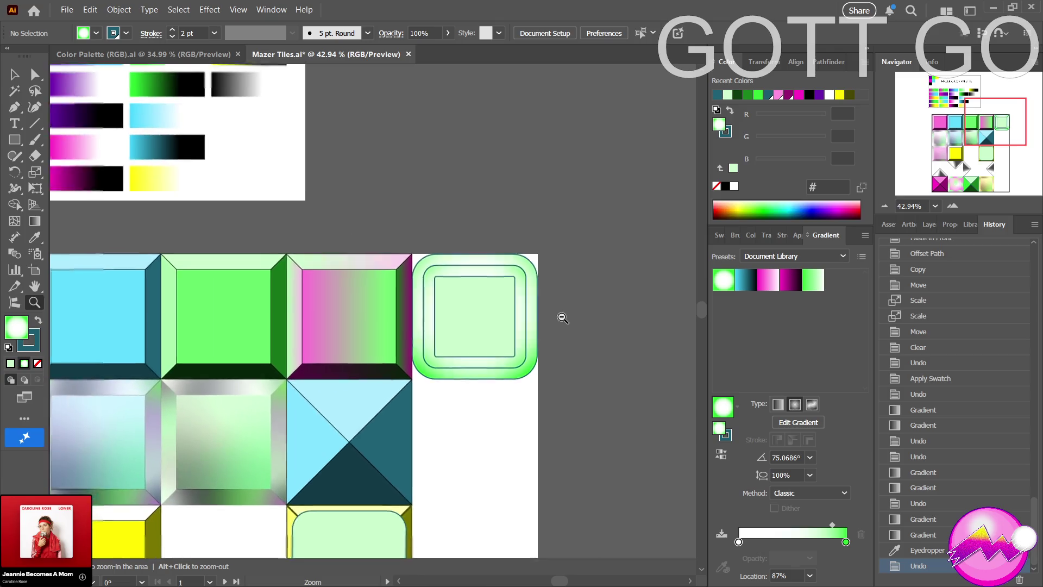
Give the tile's inner rounded rectangle a radial gradient and eyedrop the green-white gradient onto it.
drag(515, 325, 428, 333)
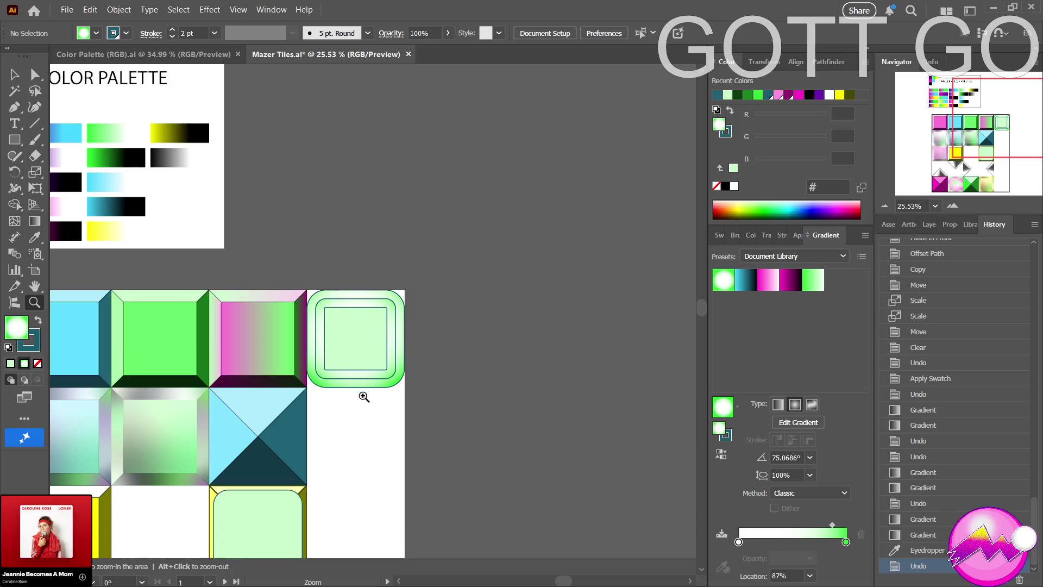
key(a)
click(356, 348)
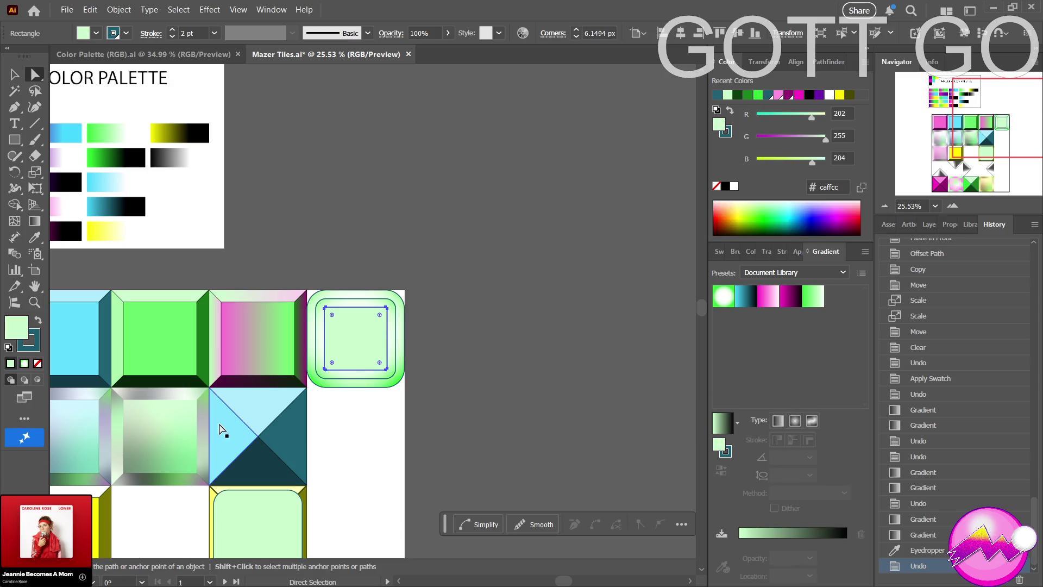
click(794, 425)
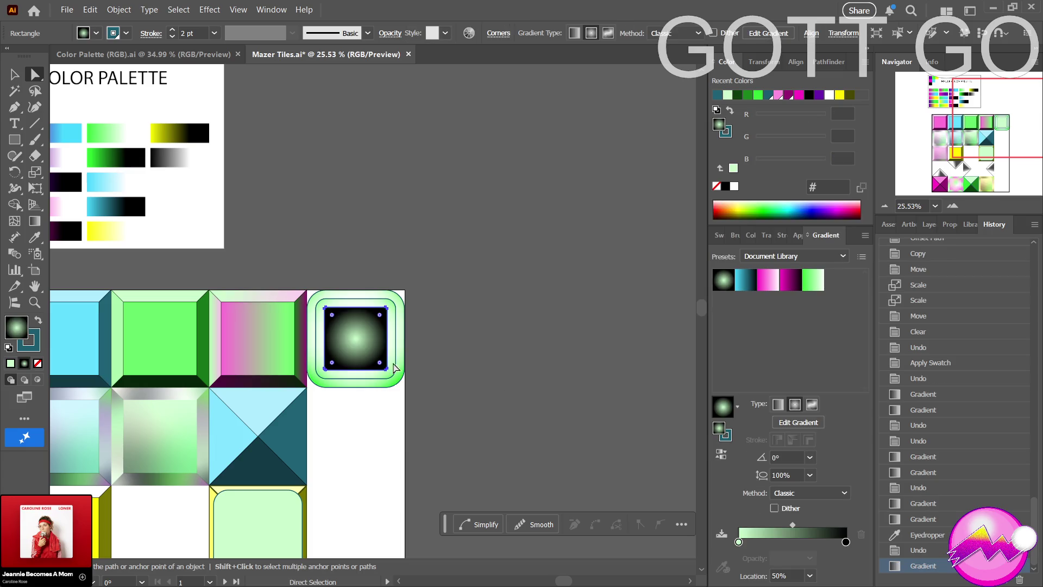
click(30, 239)
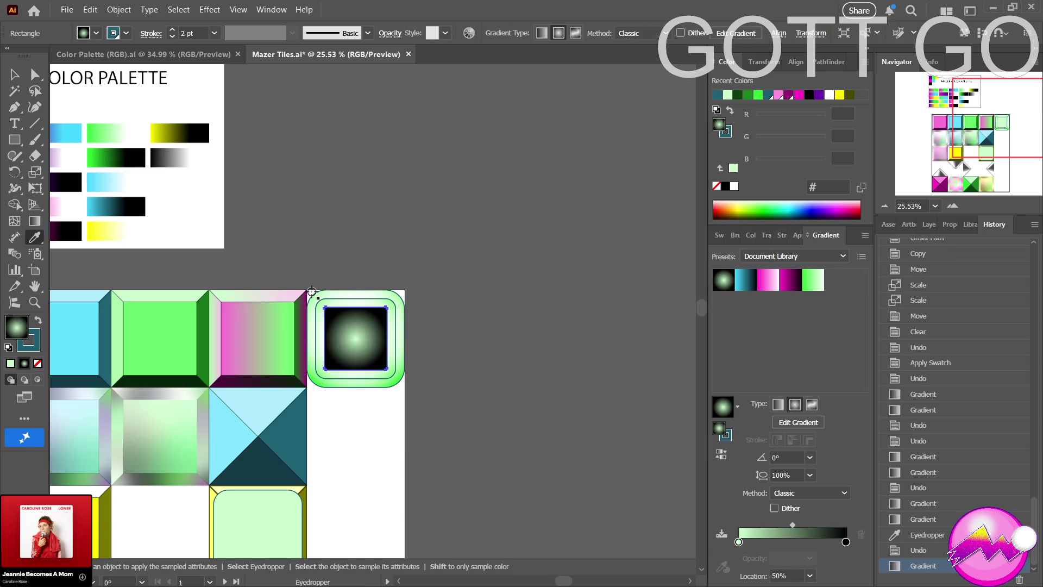
click(346, 292)
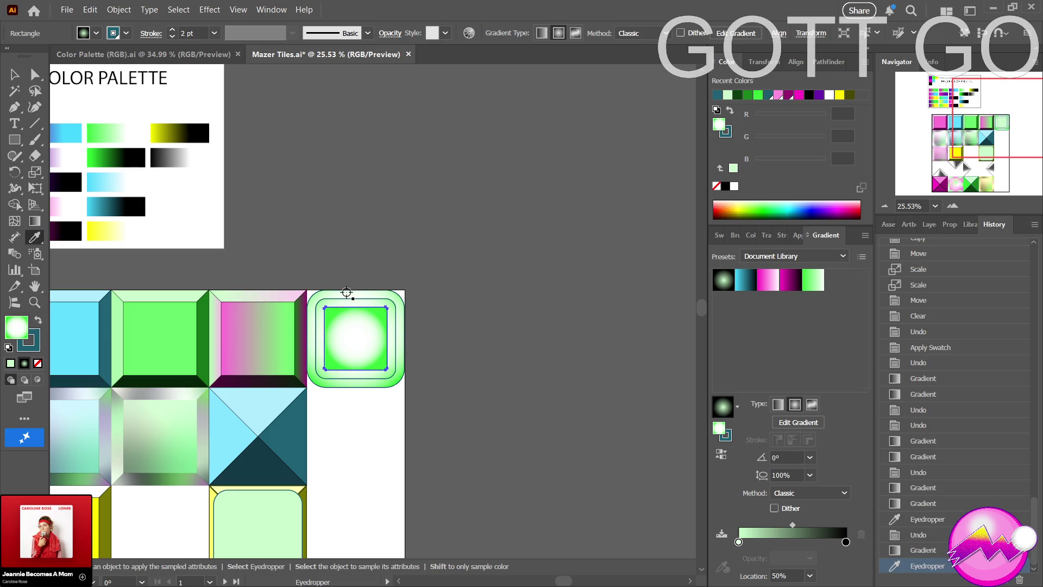
Redraw the inner rectangle's radial gradient off-centre at -105.7512°, then marquee-select the tile's paths.
click(34, 221)
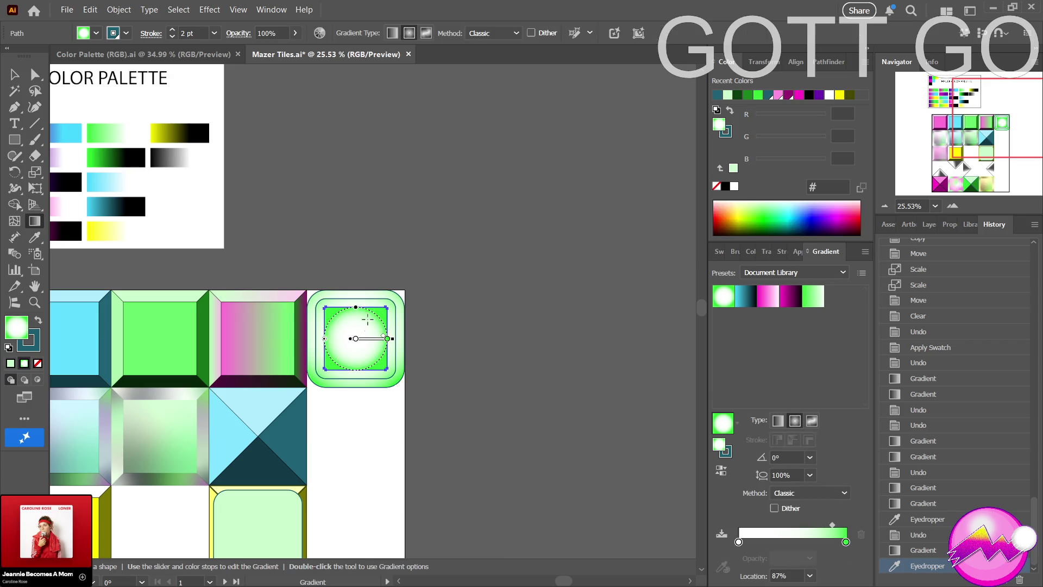
drag(354, 352, 329, 401)
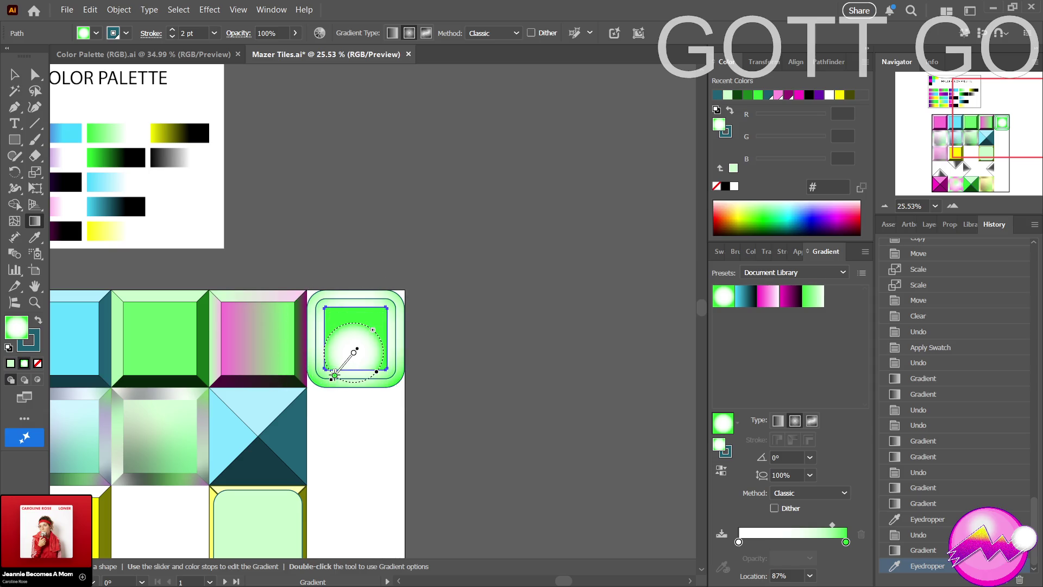
mouse_move(351, 337)
mouse_down()
mouse_move(329, 371)
mouse_move(339, 377)
mouse_up()
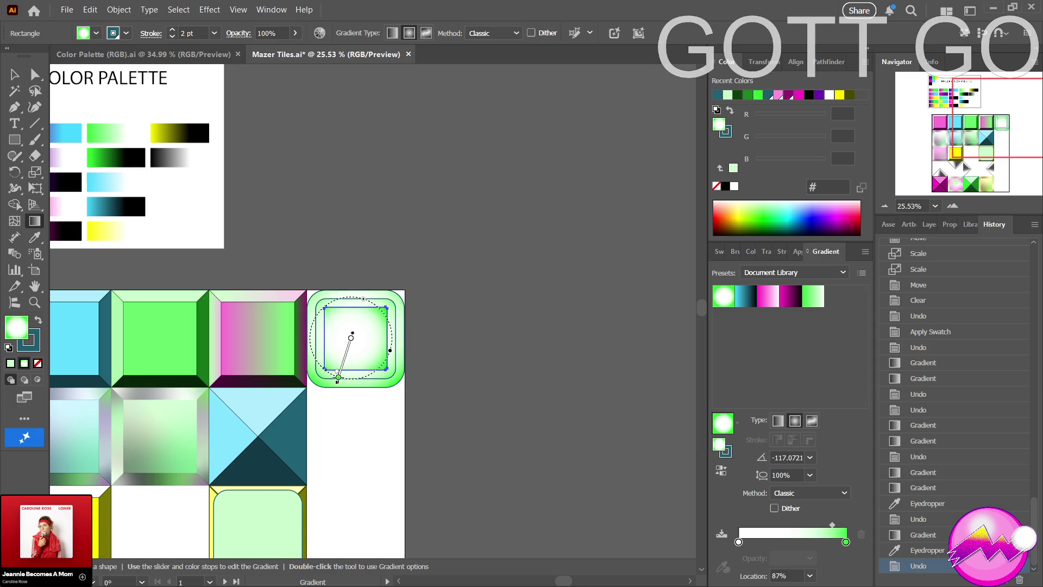
key(ctrl+z)
key(a)
click(492, 385)
key(g)
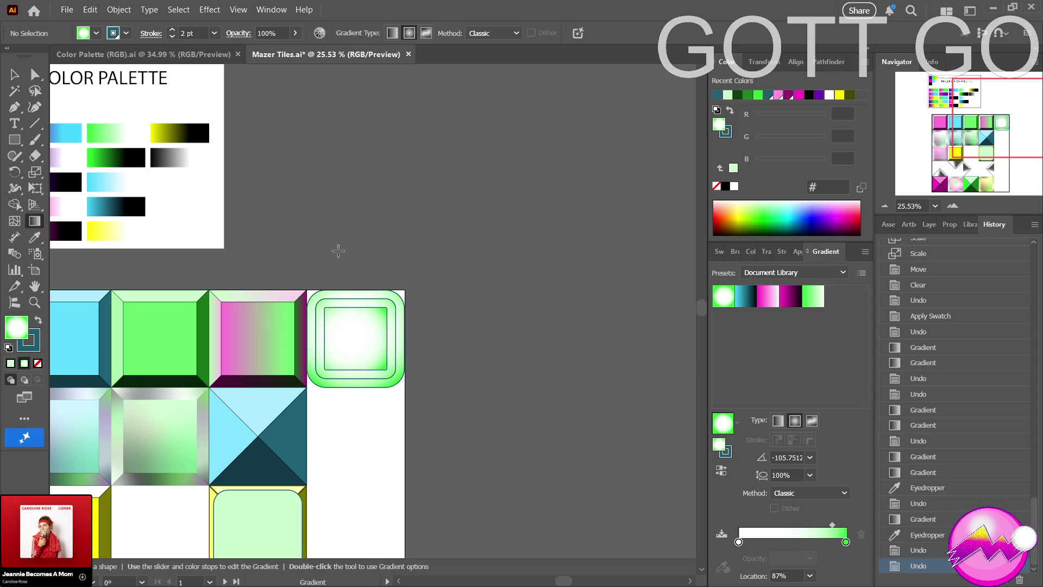
key(a)
drag(315, 383, 403, 419)
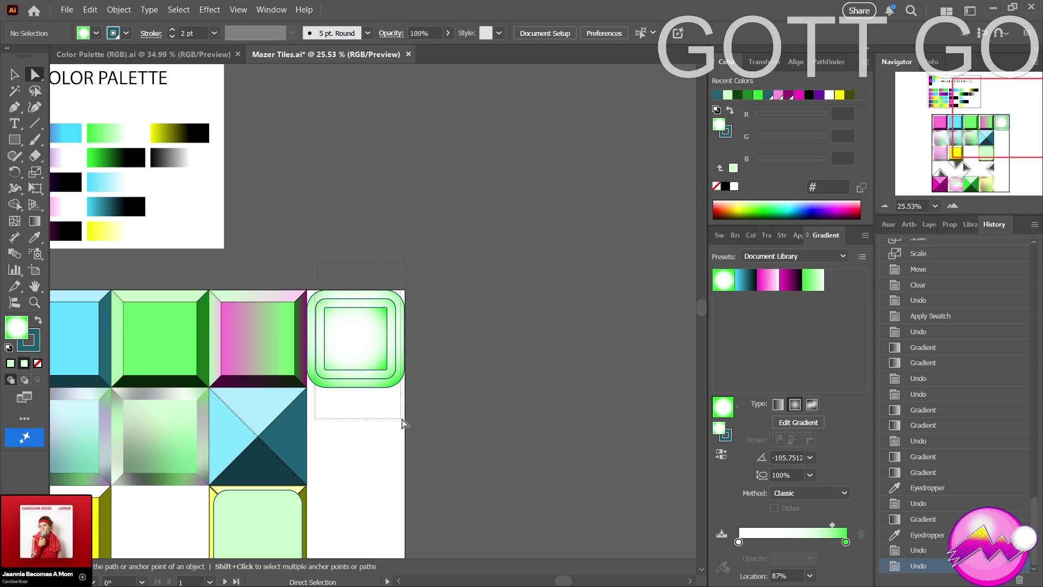
Raise the tile's outline stroke weight to 9 pt in the Stroke panel.
click(25, 347)
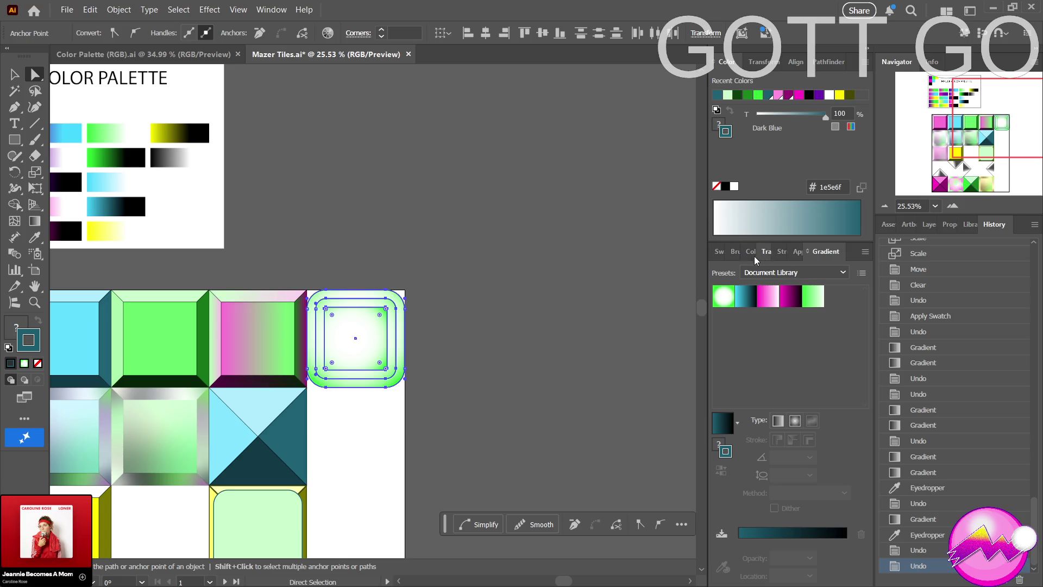
click(782, 251)
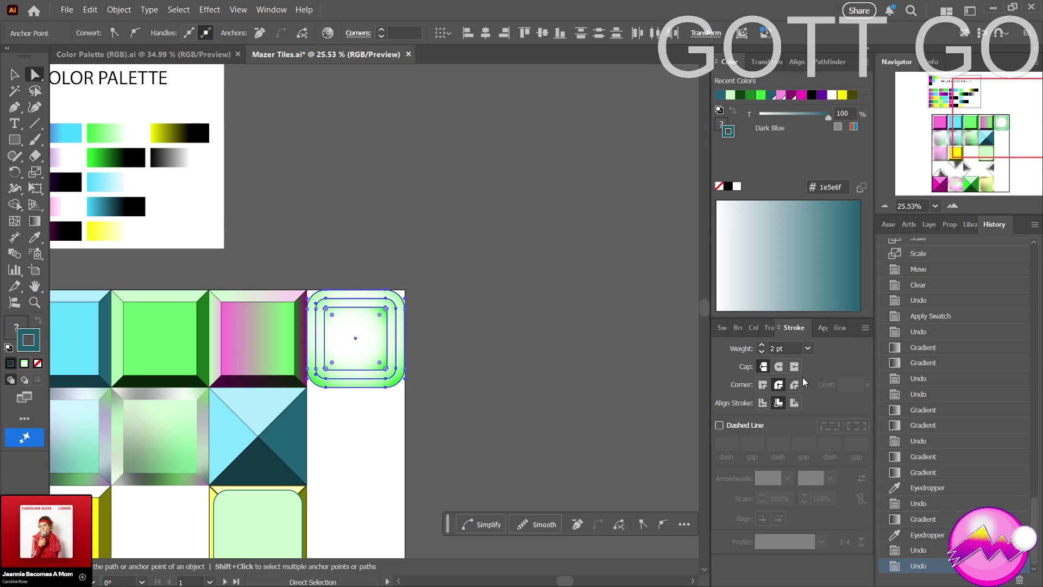
click(762, 345)
click(762, 345)
click(762, 345)
click(762, 345)
click(762, 345)
click(762, 345)
click(763, 345)
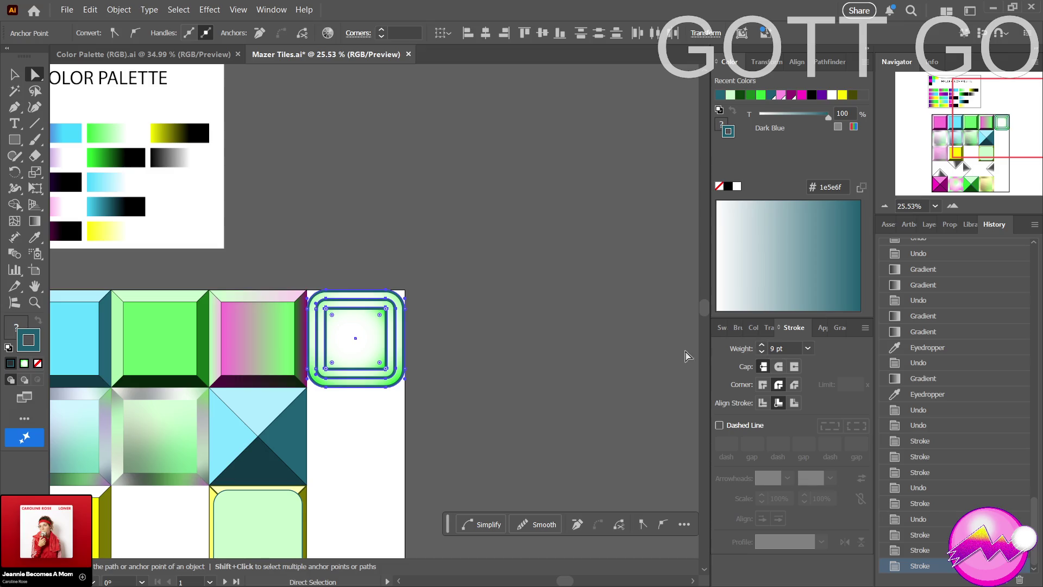
Deselect the tile, frame both artboards in view, and bring up the Transparency panel.
click(518, 380)
scroll(519, 383, down, 5)
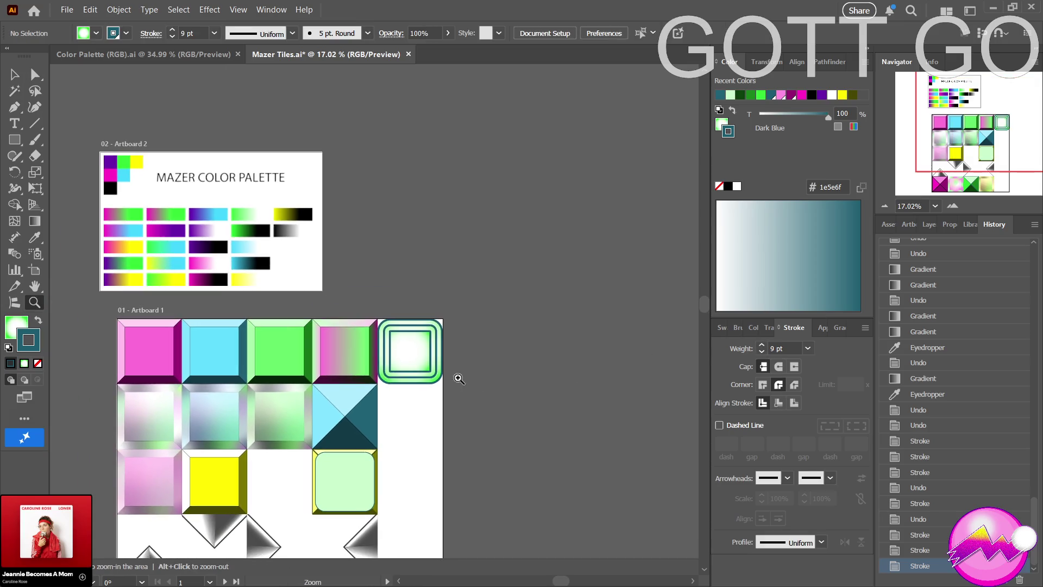
drag(511, 384, 419, 415)
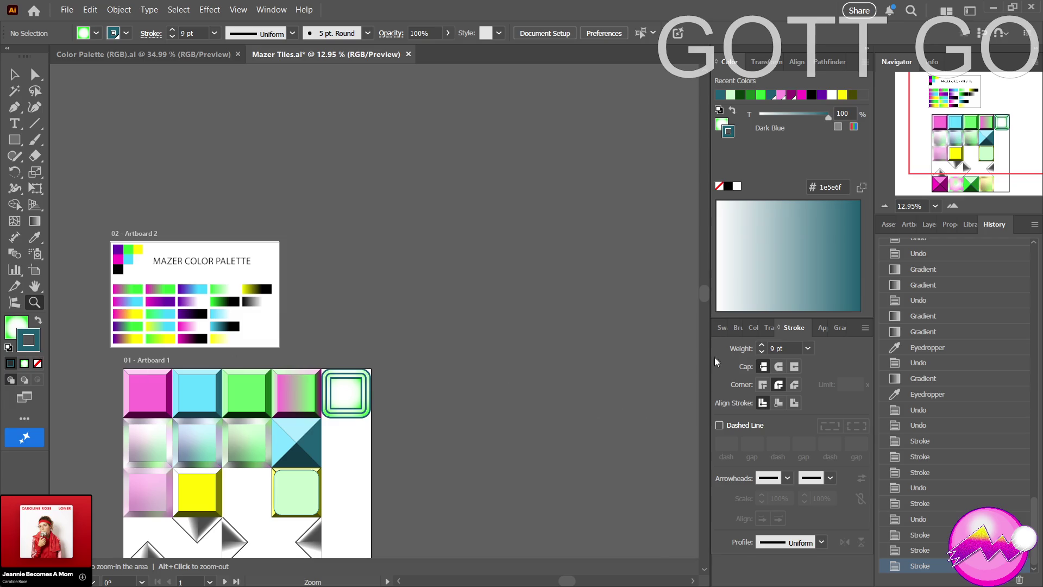
click(769, 328)
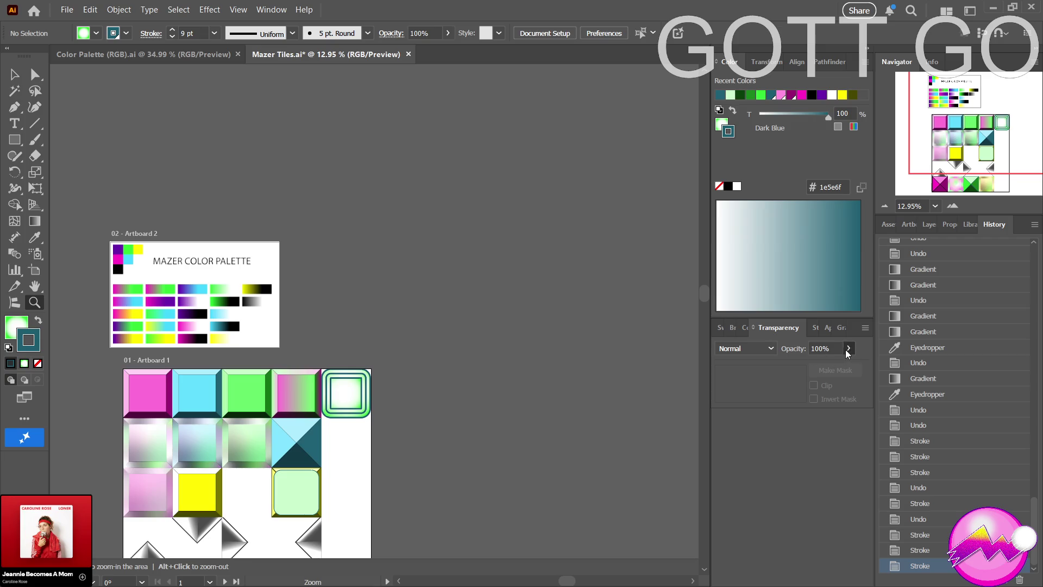
Try opacity values of 19% and then 45% in the Transparency panel.
text(19)
key(Return)
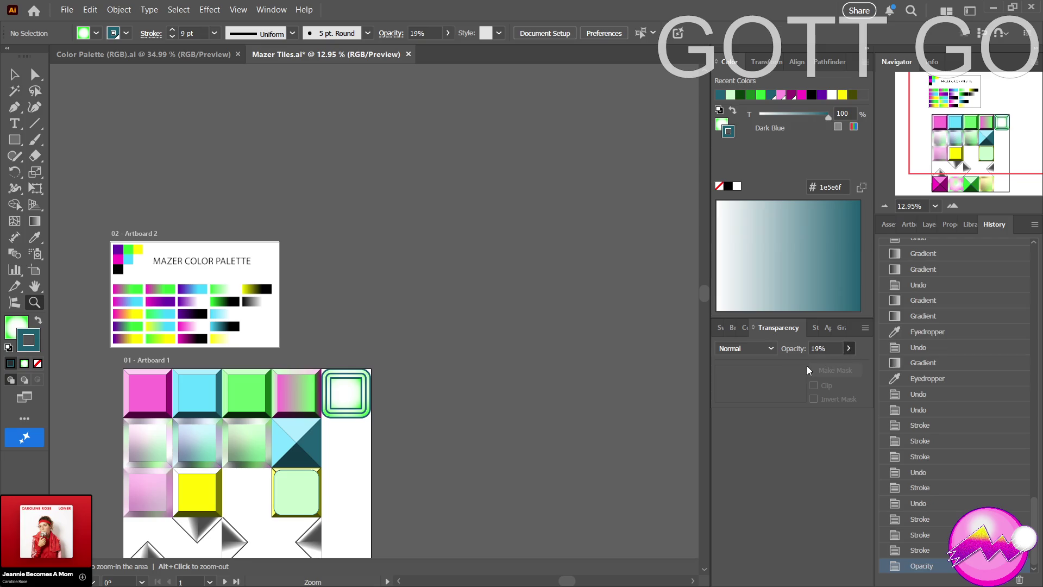
text(45)
key(Return)
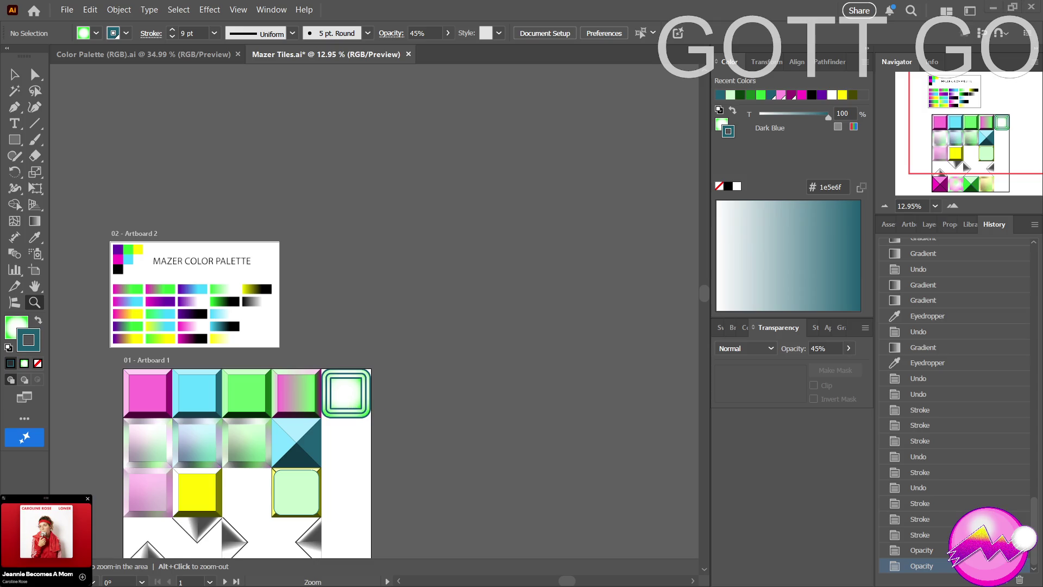
Delete the pale green rounded square in the third row, revealing the yellow-and-olive tile beneath.
click(354, 409)
drag(389, 474, 474, 457)
key(a)
click(333, 374)
key(Delete)
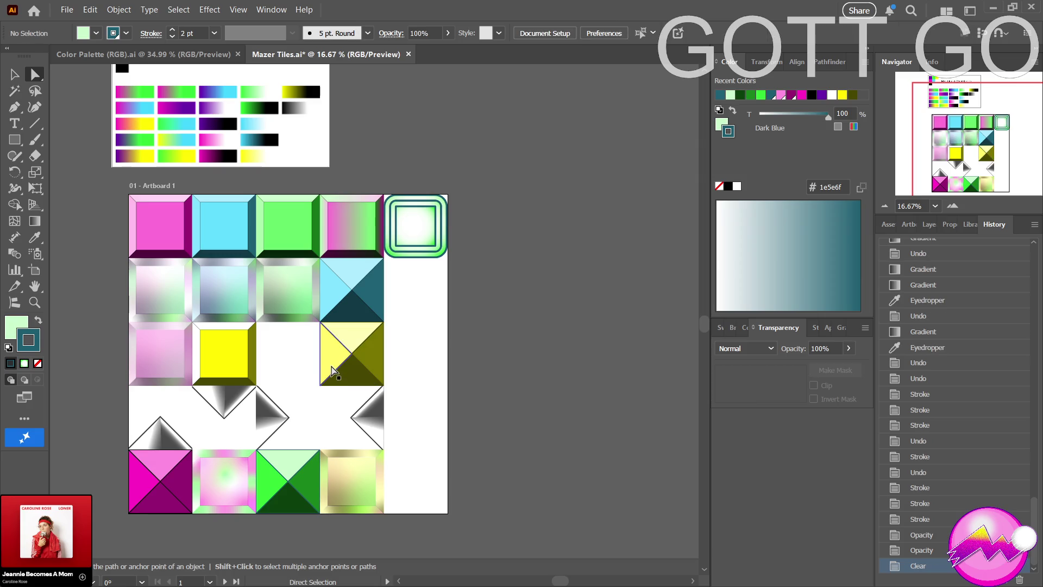
key(z)
drag(422, 278, 746, 300)
Marquee-select all paths of the rounded green tile, make Stroke active, and show the Color Palette (RGB) swatches.
scroll(515, 450, down, 5)
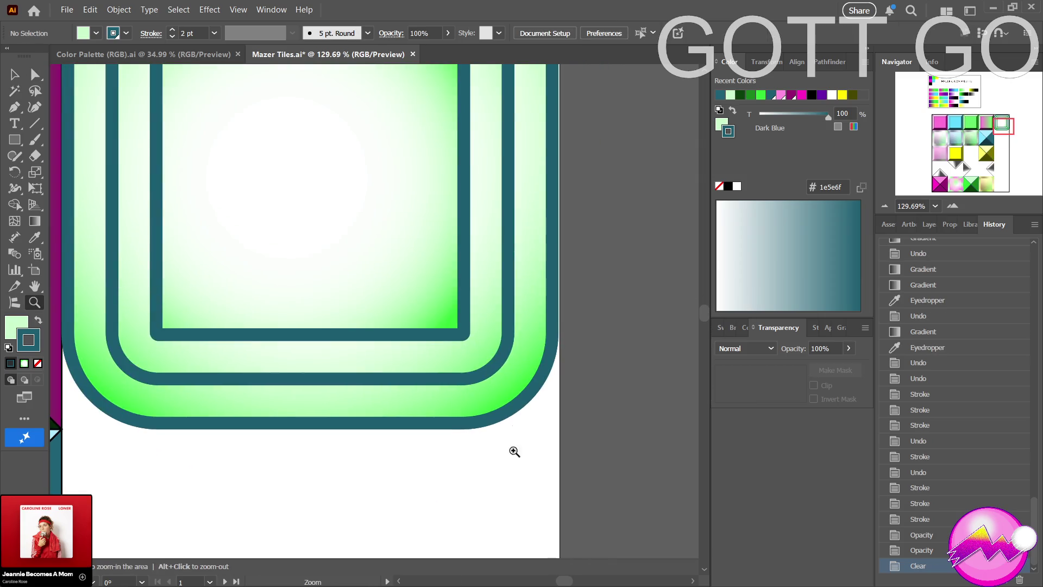
scroll(399, 432, up, 1)
scroll(442, 399, down, 1)
scroll(483, 372, down, 2)
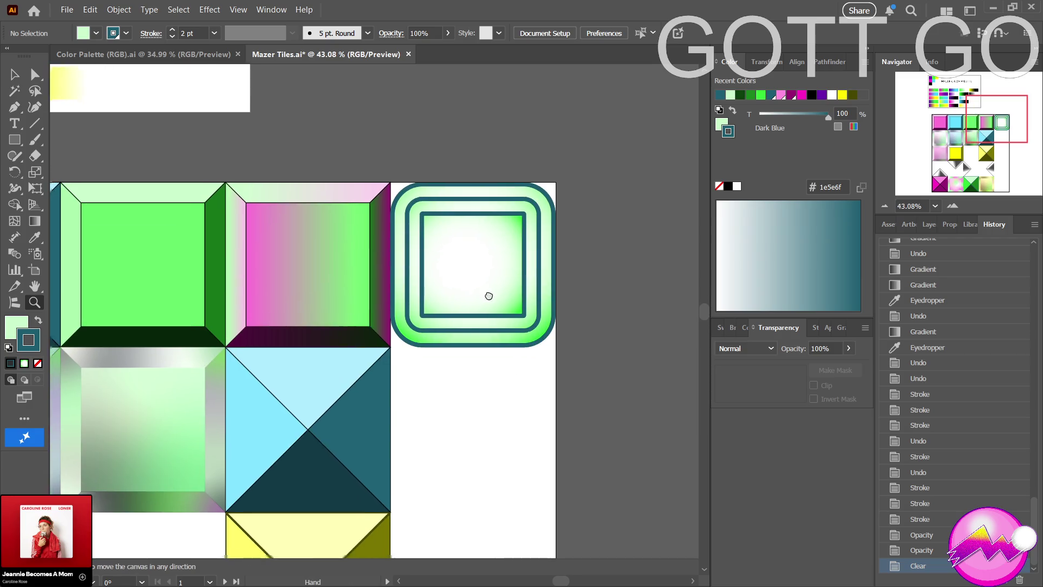
key(a)
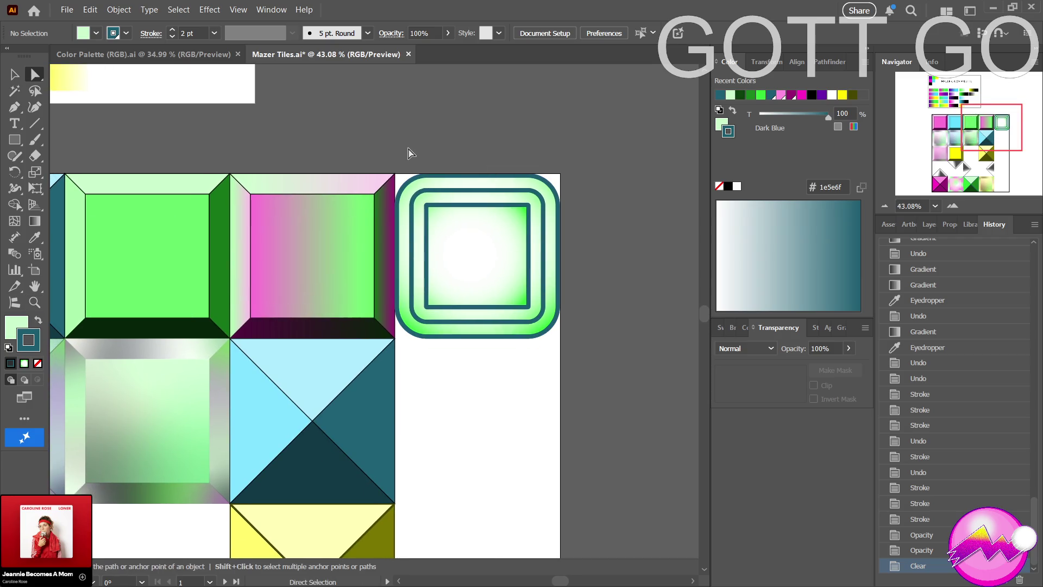
drag(410, 153, 559, 350)
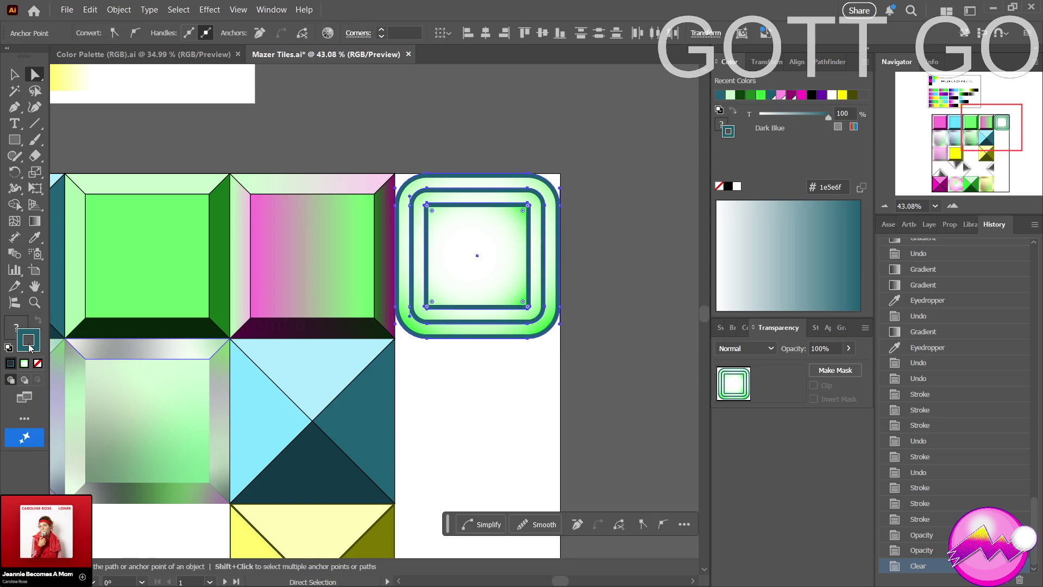
click(80, 409)
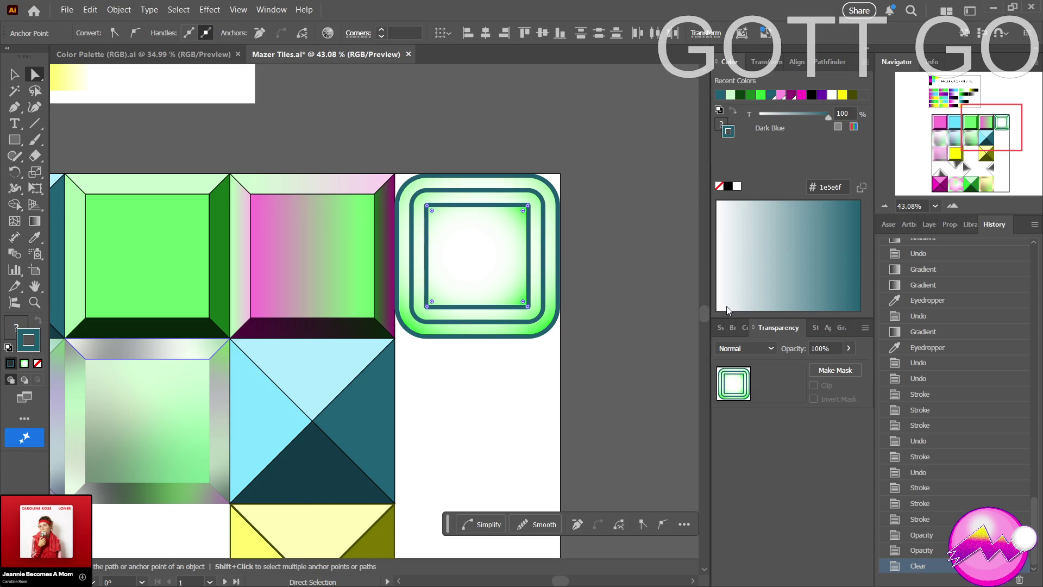
click(745, 328)
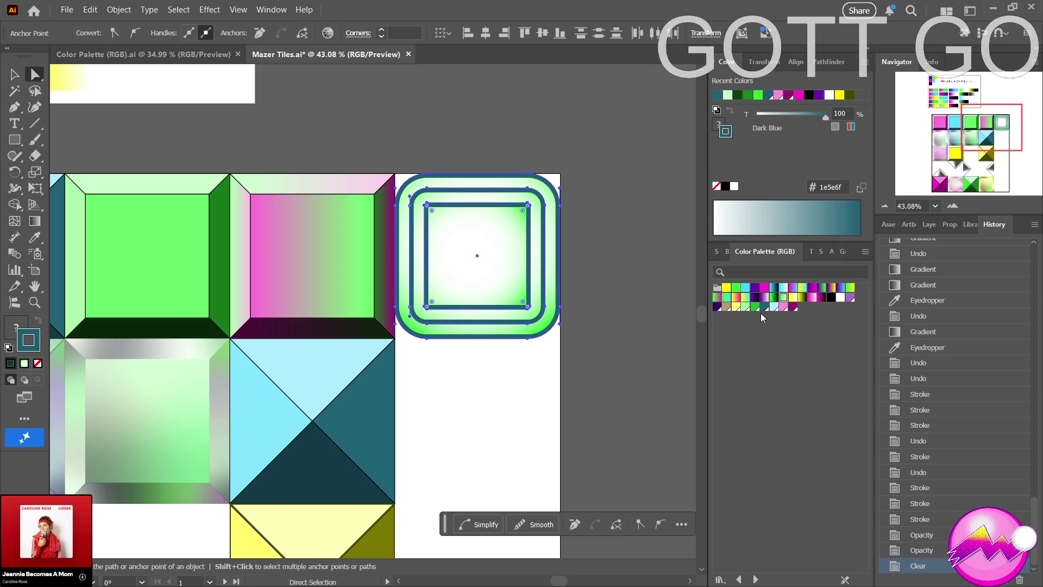
Apply a green-to-dark-green gradient swatch to the tile's thick outlines, then deselect.
click(774, 298)
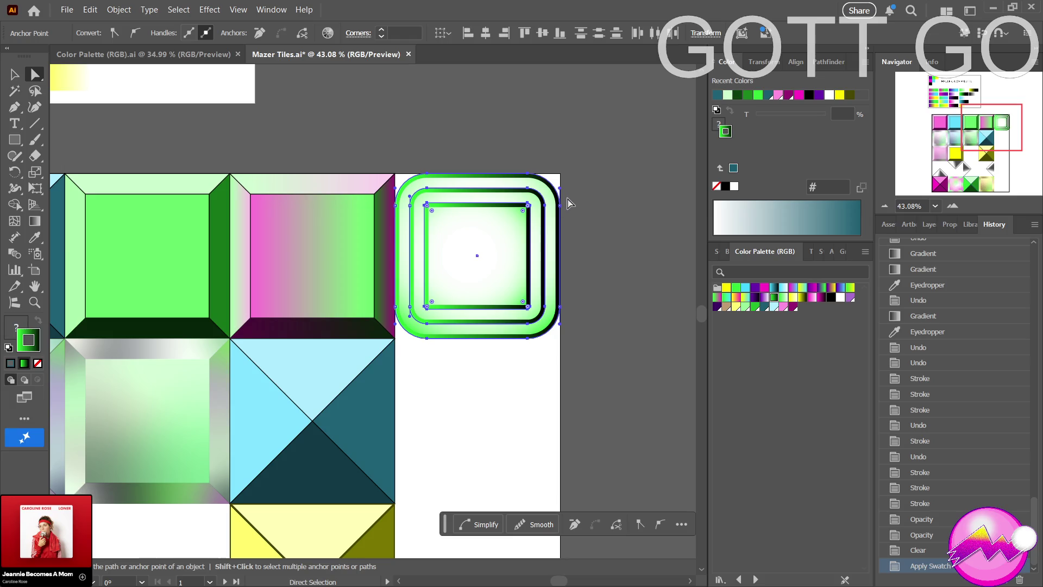
key(g)
key(ctrl+z)
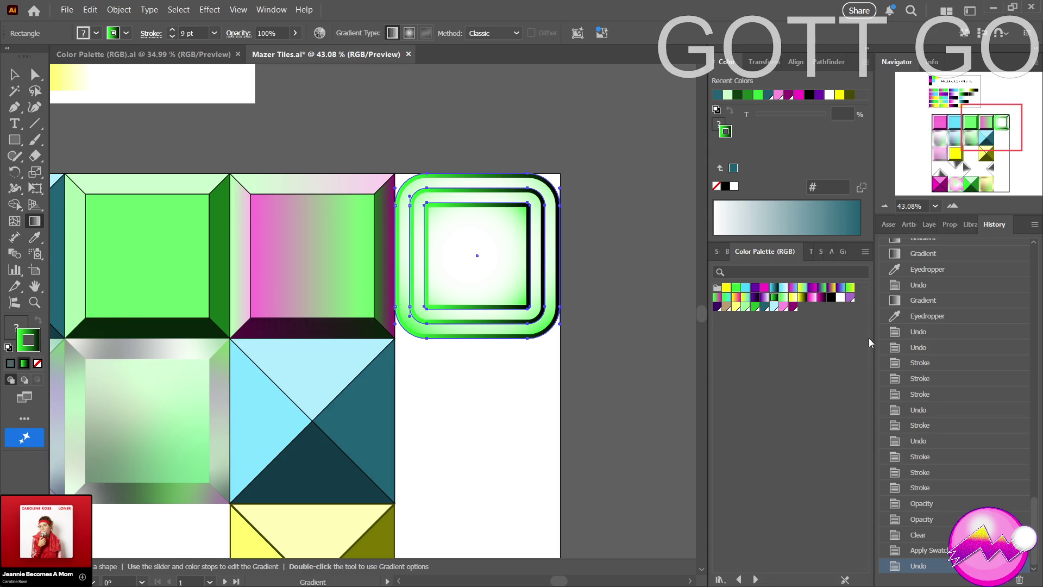
key(z)
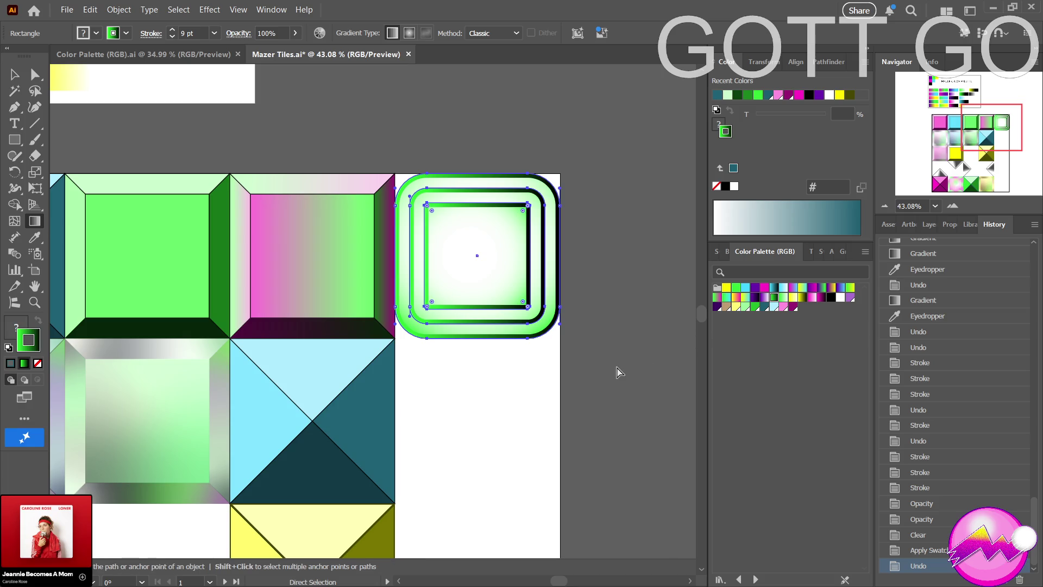
key(ctrl+shift+a)
scroll(577, 372, down, 2)
scroll(514, 372, down, 2)
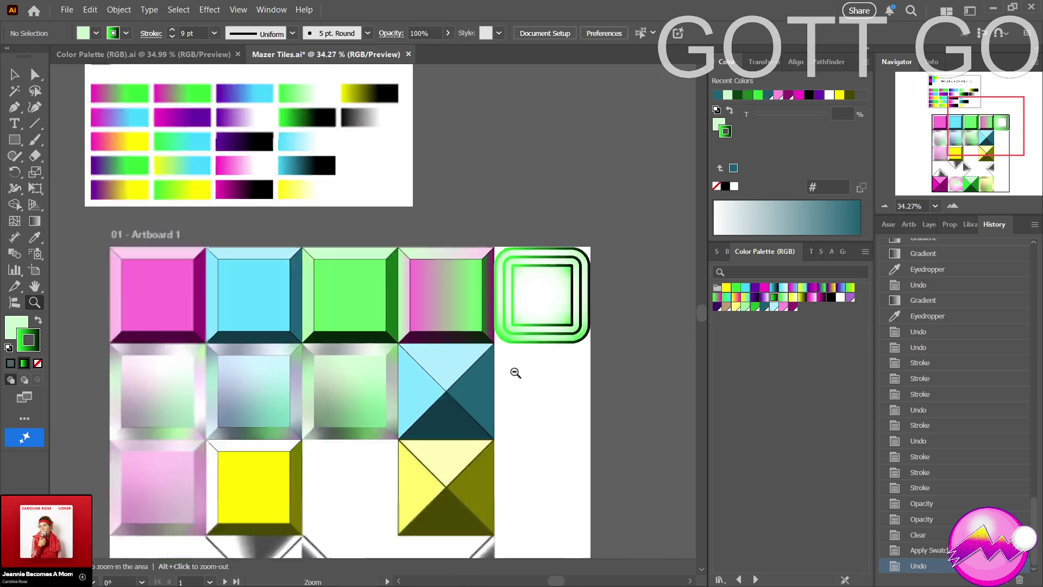
scroll(514, 372, down, 2)
drag(576, 363, 423, 414)
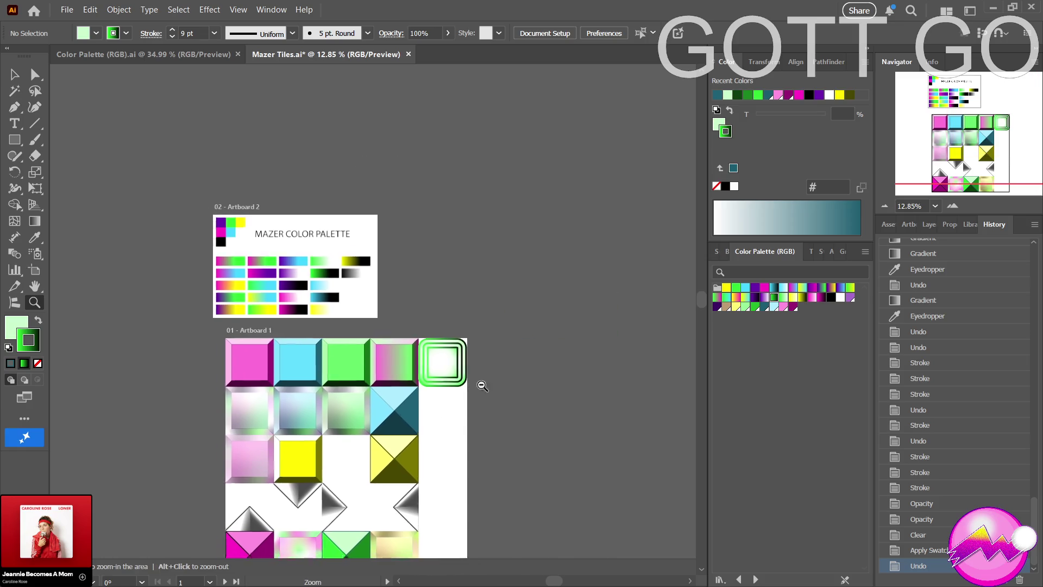
scroll(524, 372, down, 1)
drag(524, 372, 478, 407)
drag(418, 348, 442, 352)
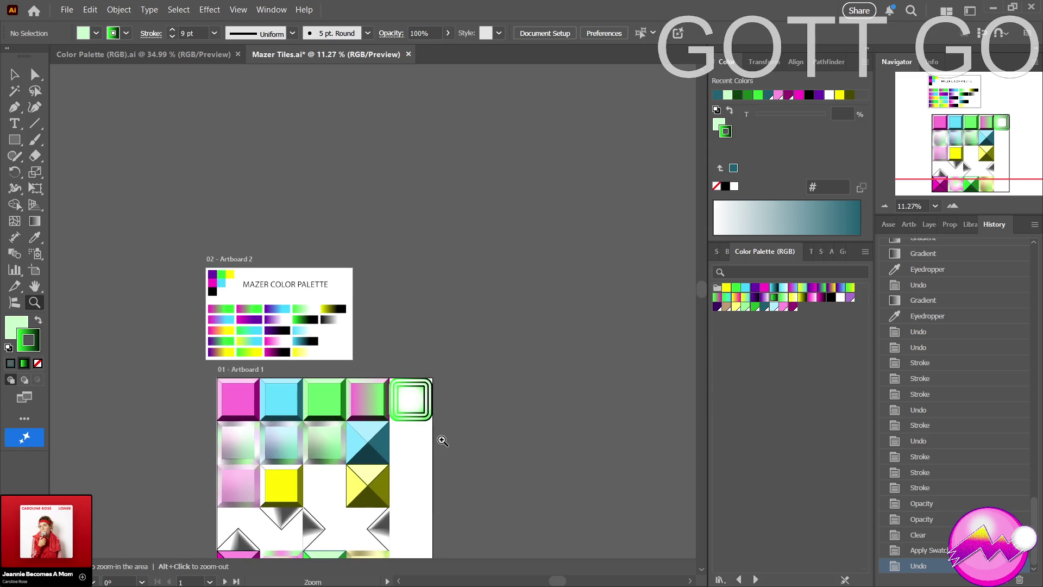
mouse_move(452, 435)
mouse_down()
mouse_move(483, 365)
mouse_move(383, 369)
mouse_move(379, 387)
mouse_move(392, 396)
mouse_up()
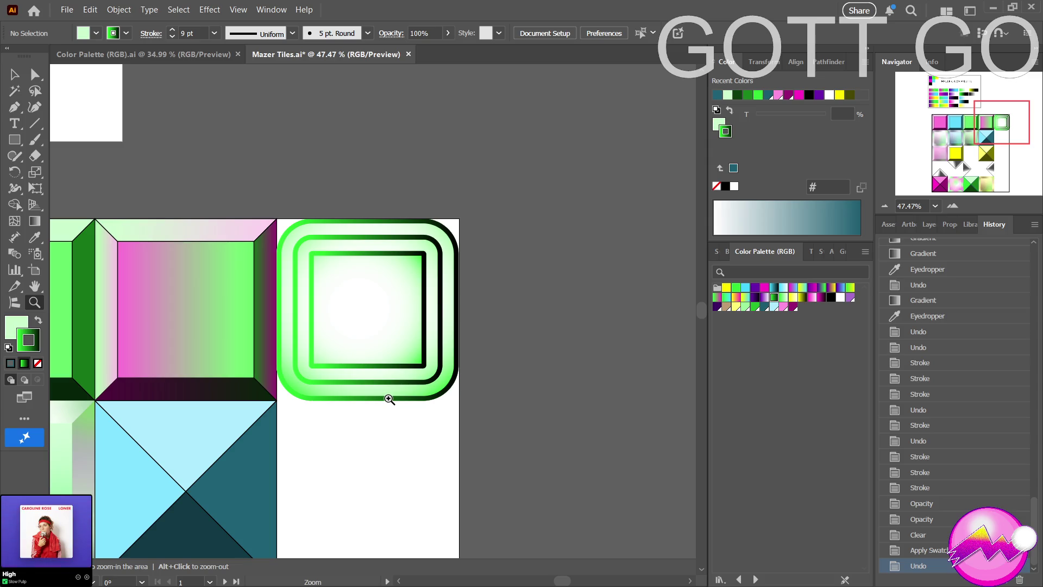
alt+click(390, 398)
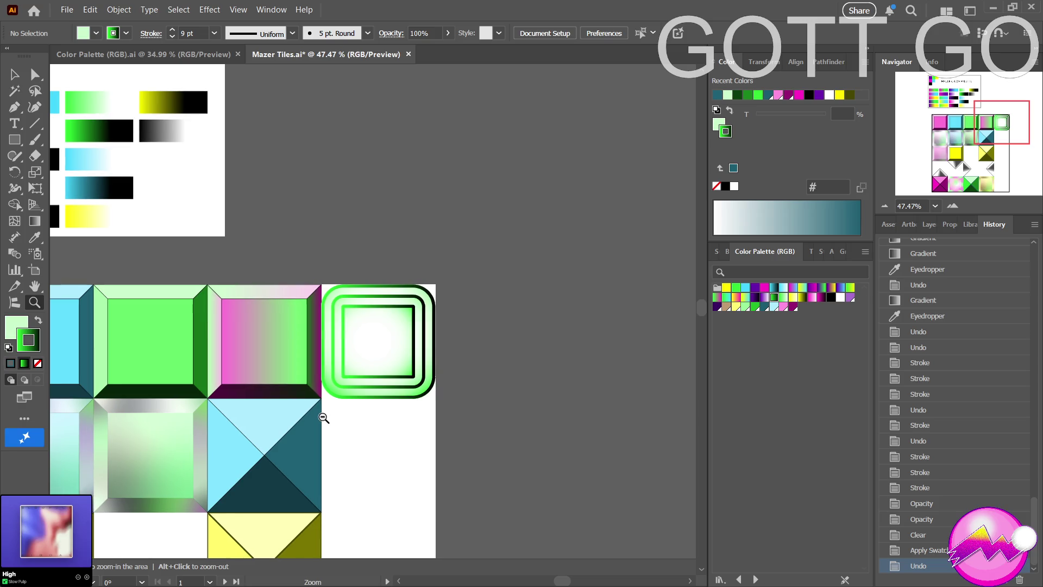
drag(323, 417, 244, 433)
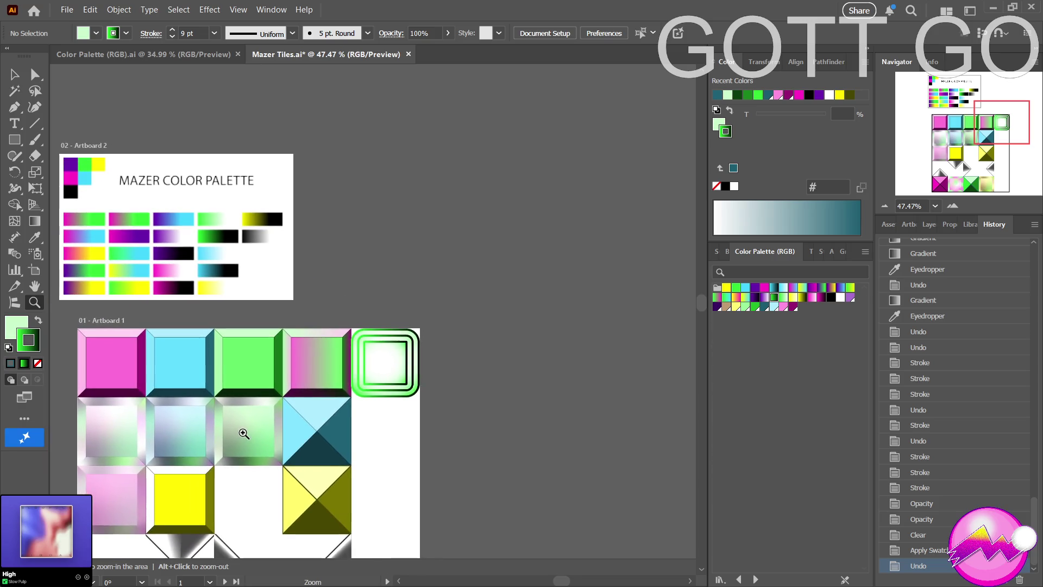
mouse_move(244, 433)
mouse_down()
mouse_move(442, 357)
mouse_move(384, 361)
mouse_up()
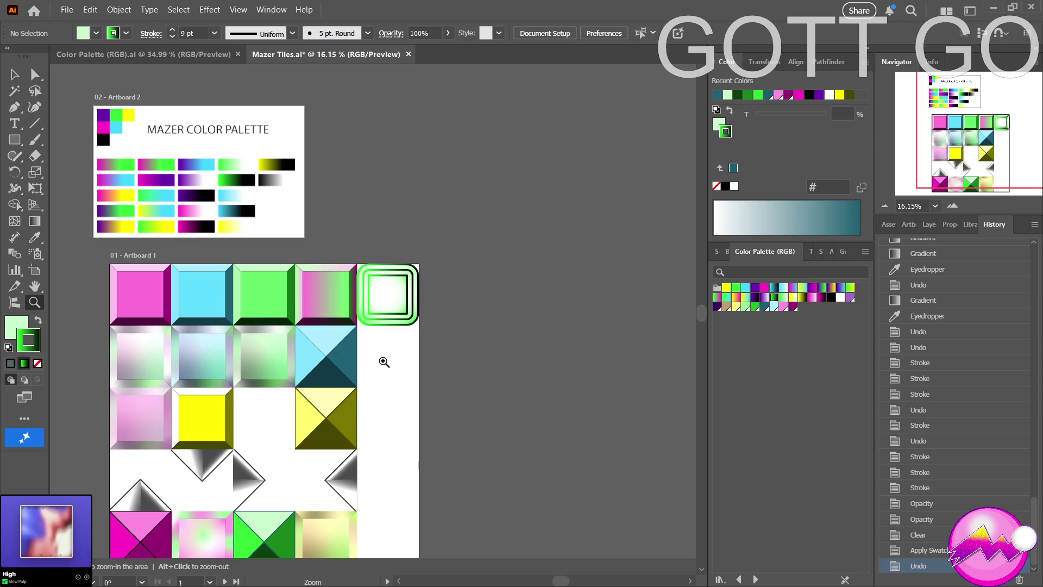
drag(384, 362, 409, 297)
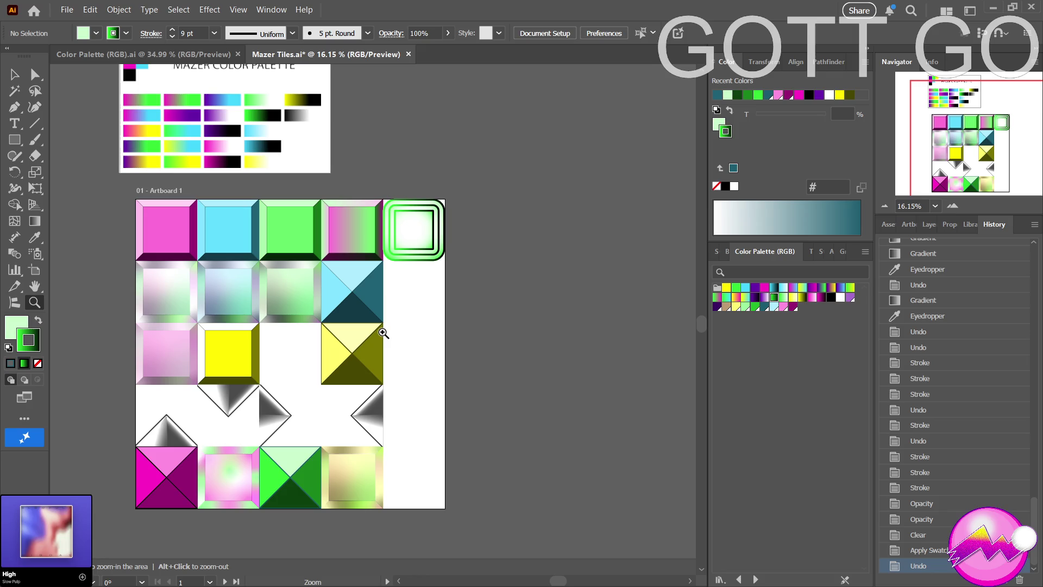
key(a)
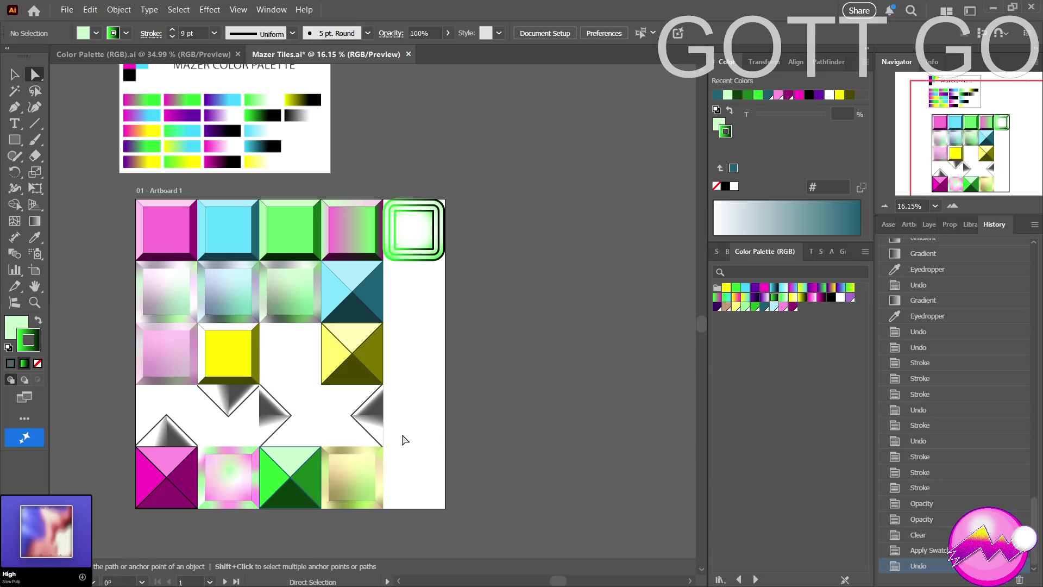
drag(413, 436, 267, 394)
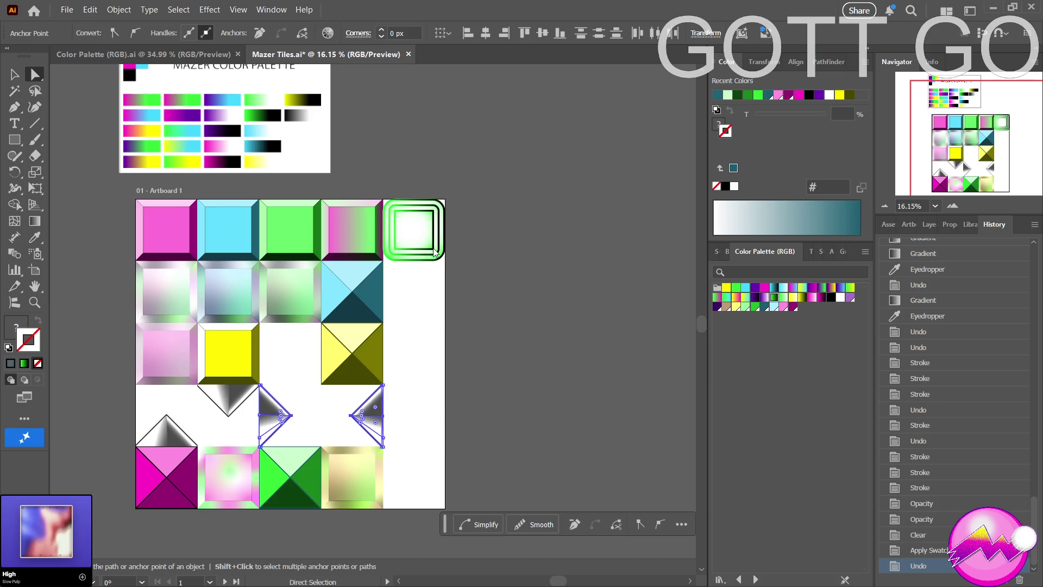
key(ctrl+j)
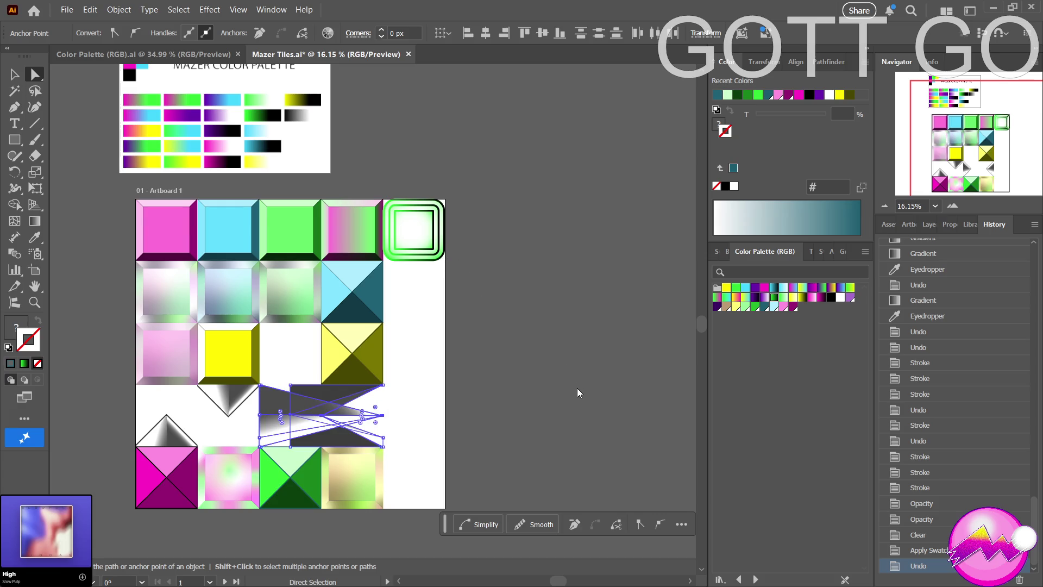
key(ctrl+z)
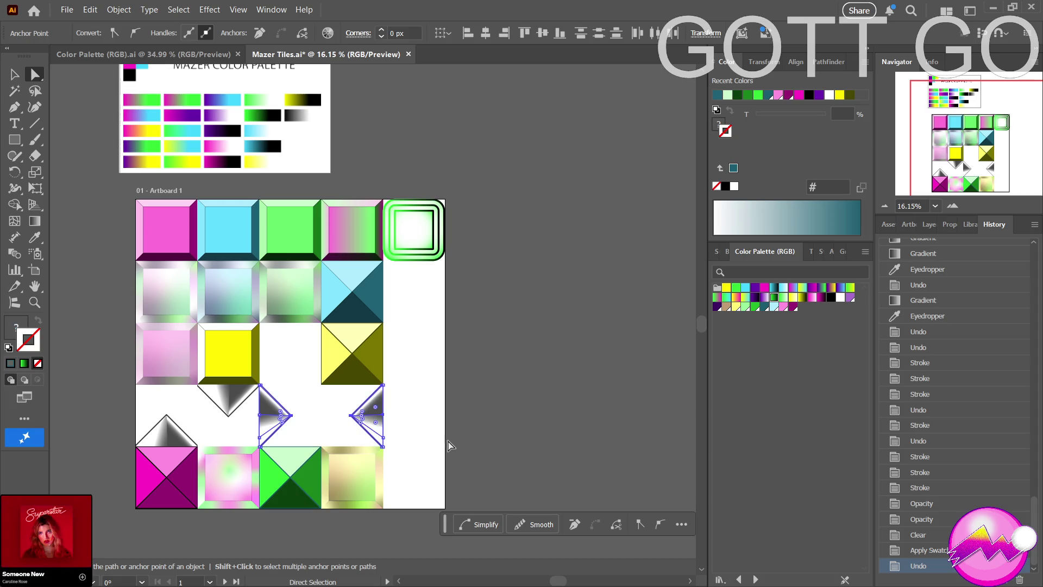
click(403, 436)
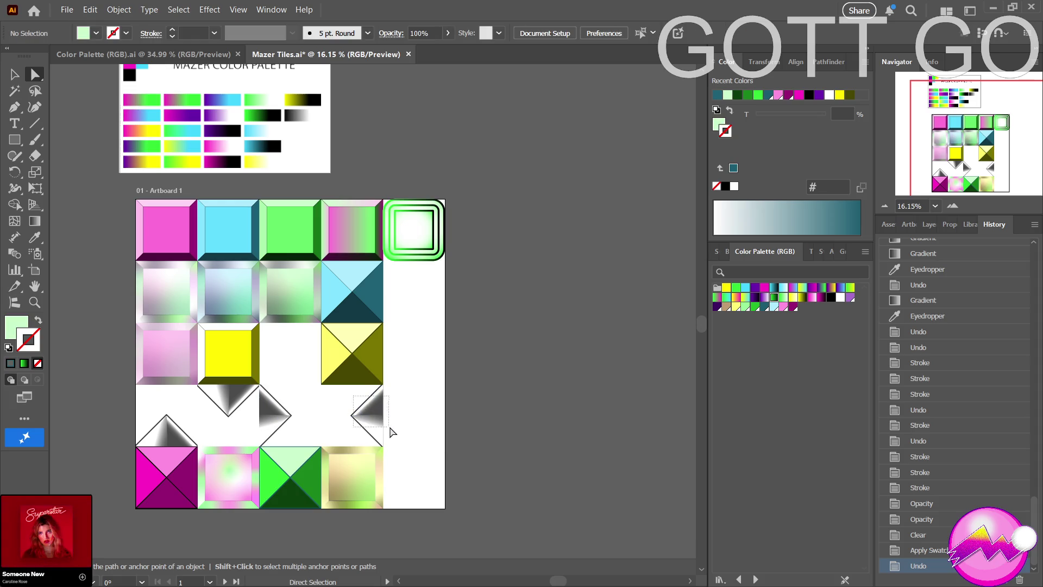
drag(356, 396, 398, 437)
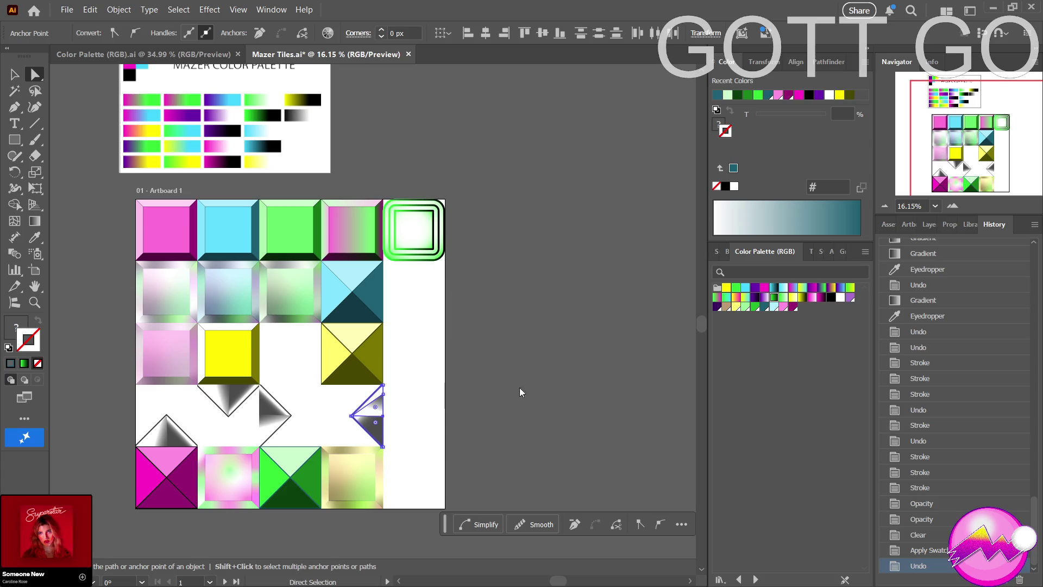
key(o)
shift+click(433, 422)
key(v)
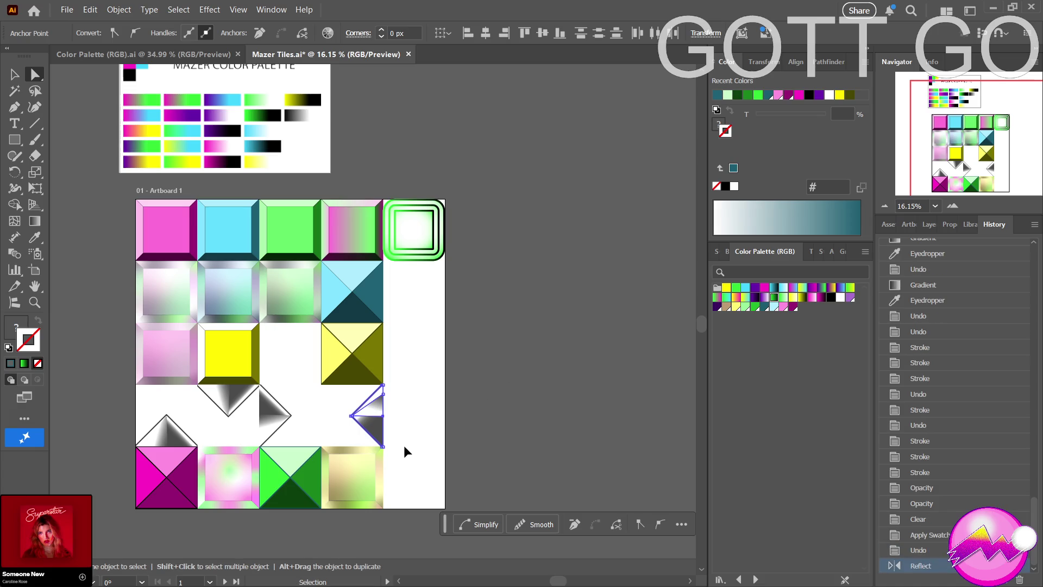
click(399, 450)
key(a)
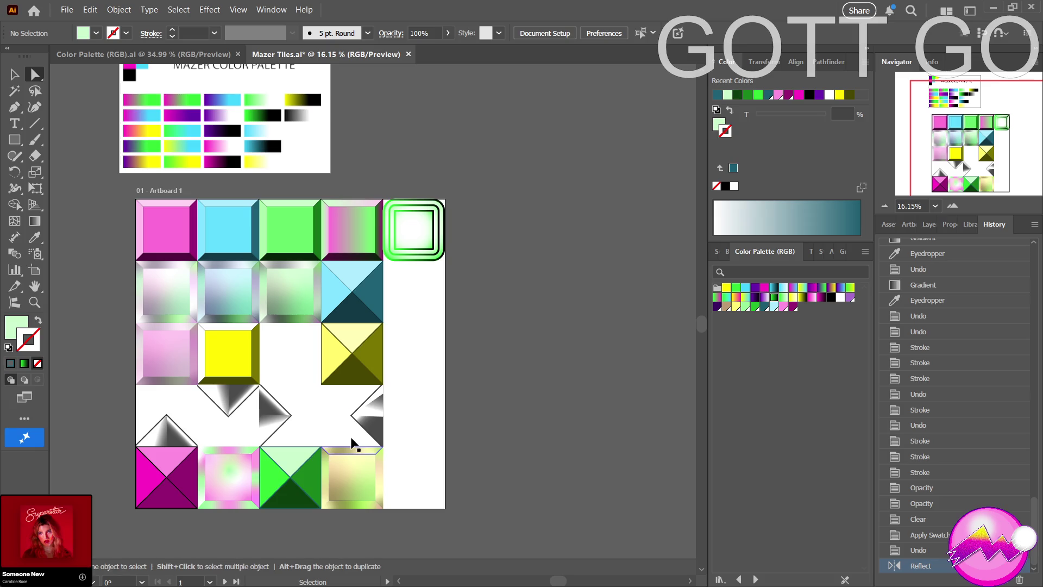
key(ctrl+z)
key(v)
click(429, 429)
key(a)
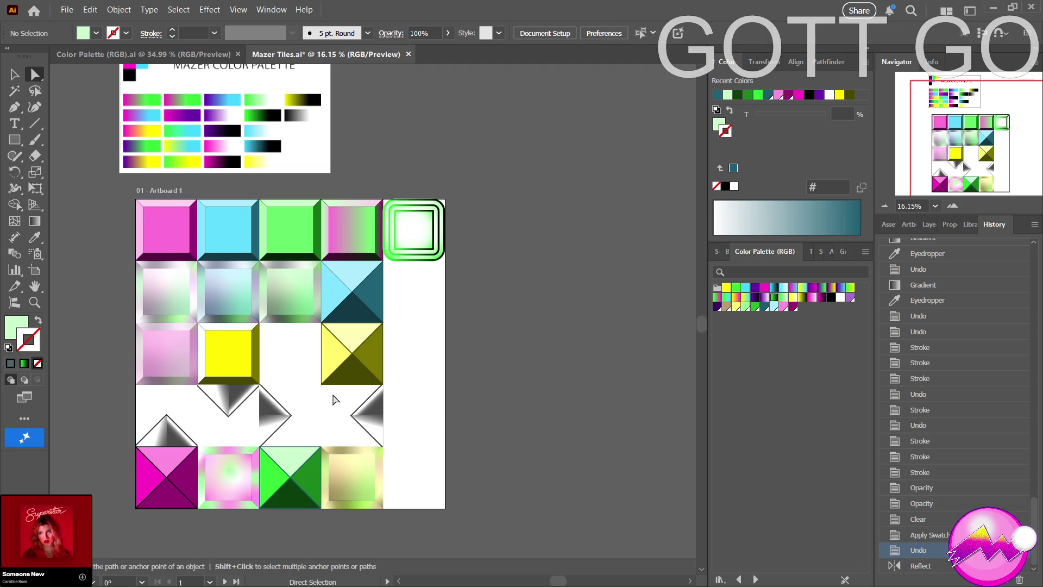
drag(333, 395, 402, 433)
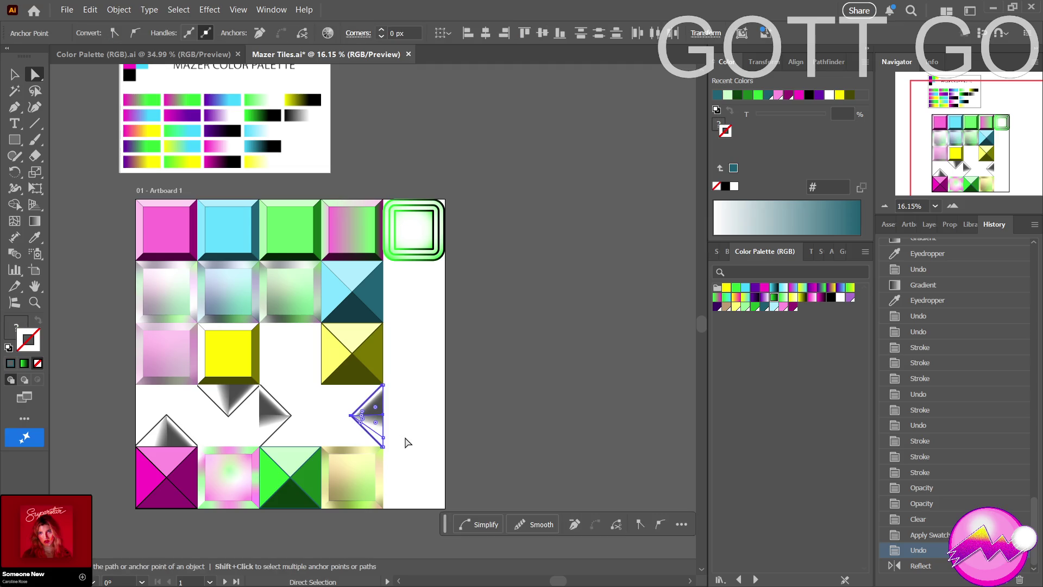
key(v)
click(376, 409)
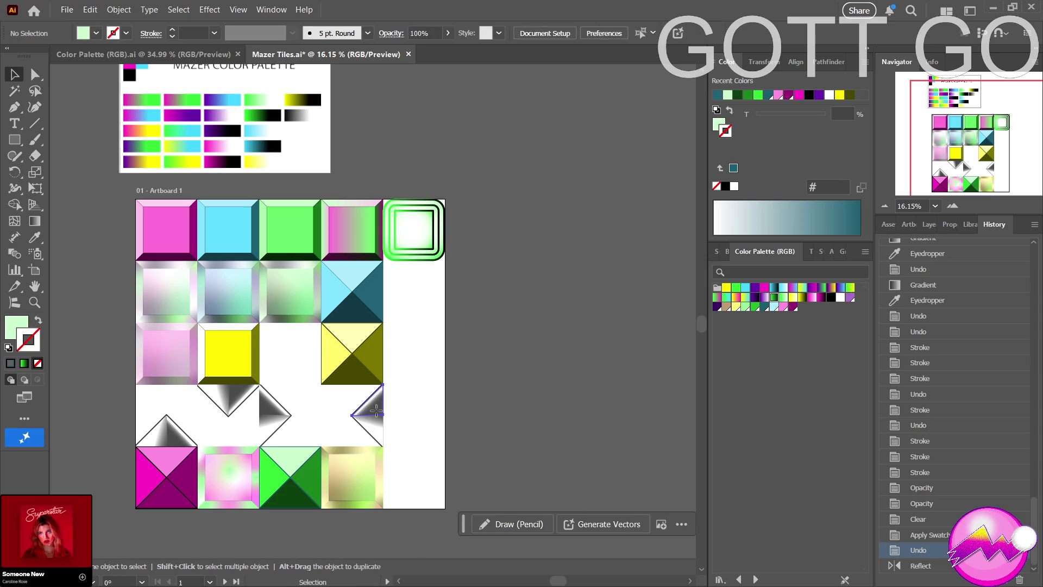
shift+click(275, 409)
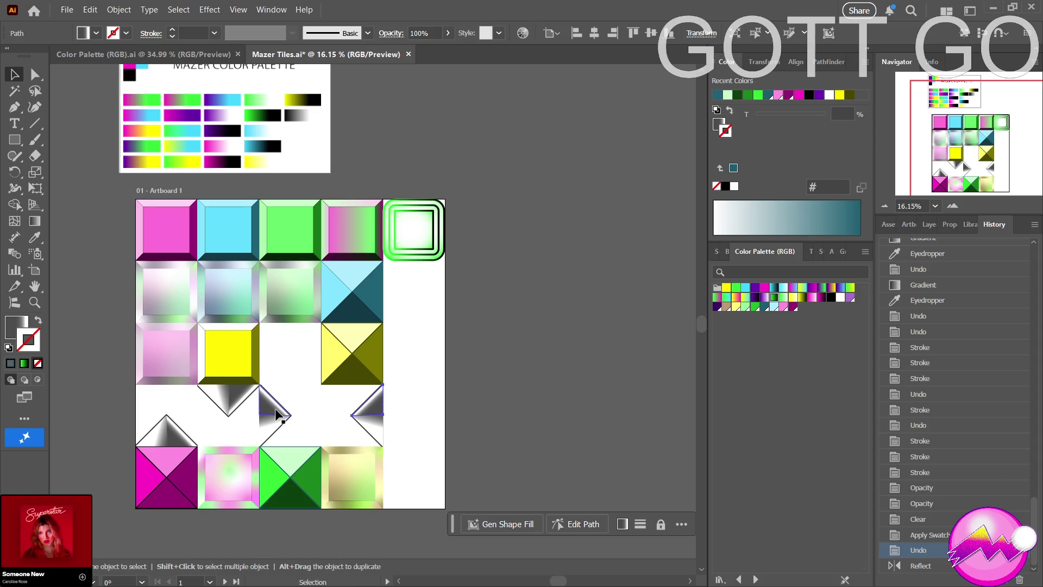
click(277, 415)
click(306, 428)
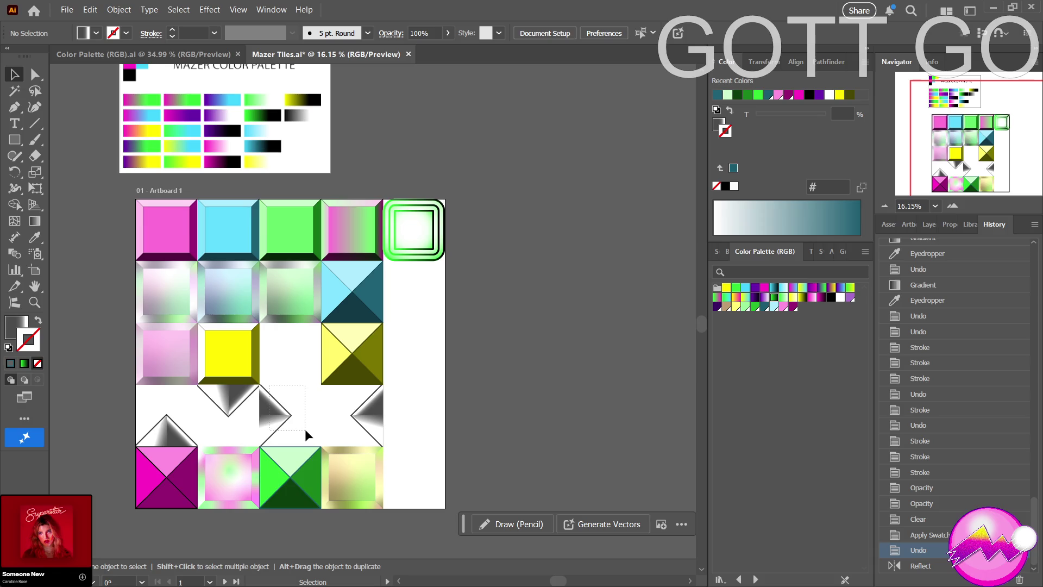
Group the middle half-diamond triangle and the right-edge half-diamond triangle separately.
drag(306, 430, 305, 430)
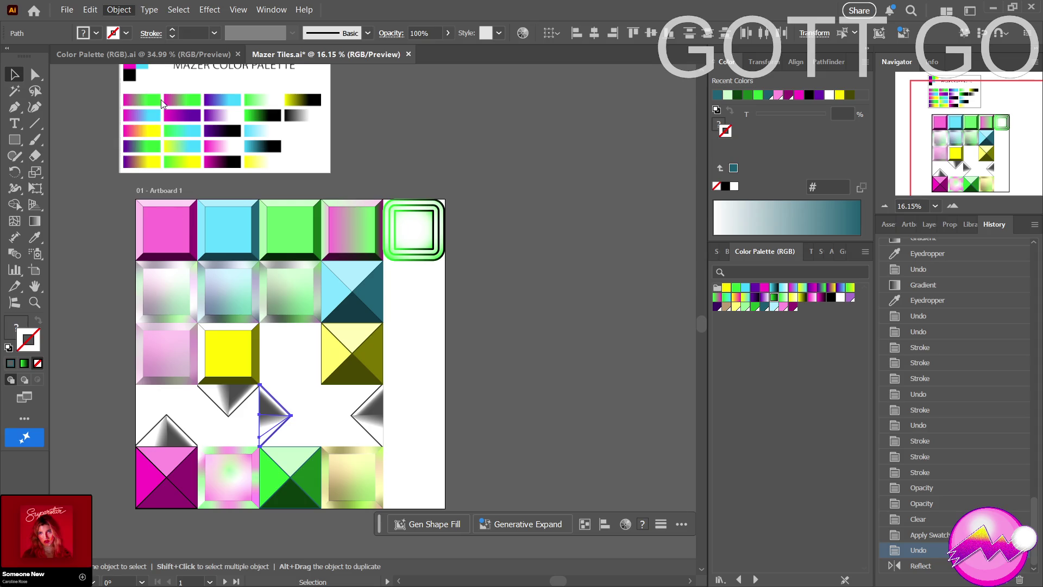
key(ctrl+g)
click(415, 399)
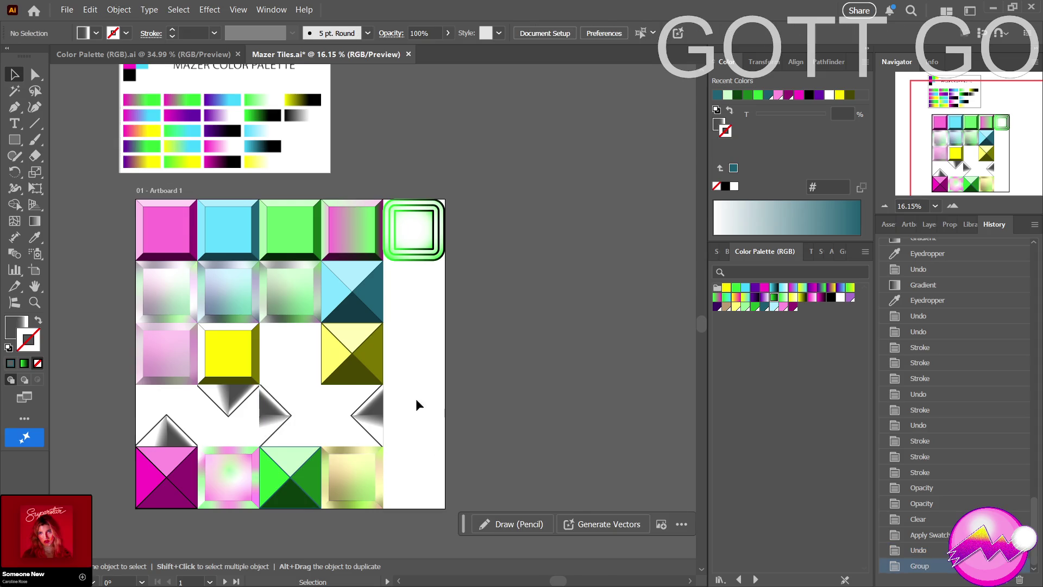
drag(372, 429, 414, 439)
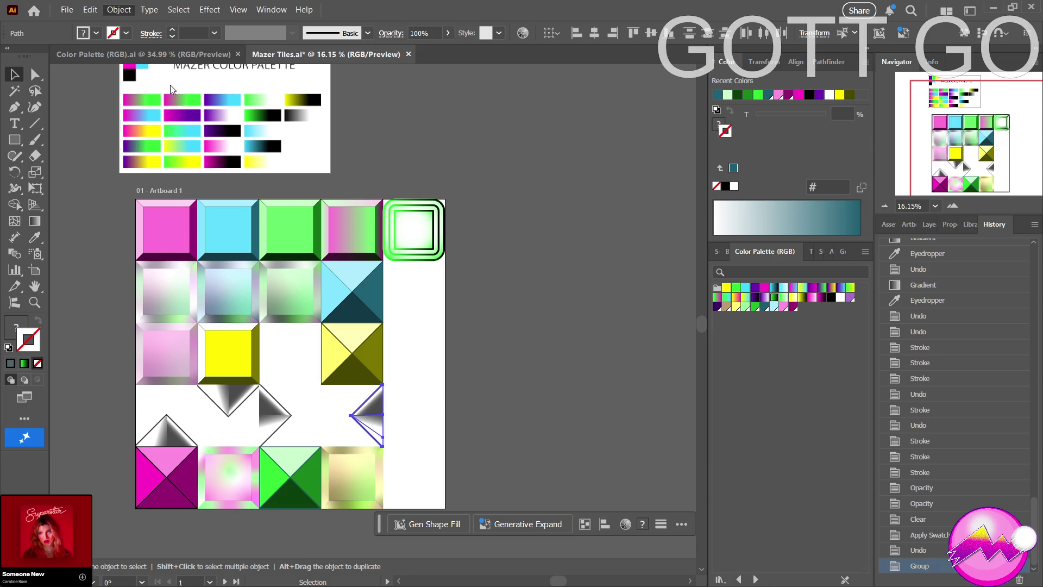
key(ctrl+g)
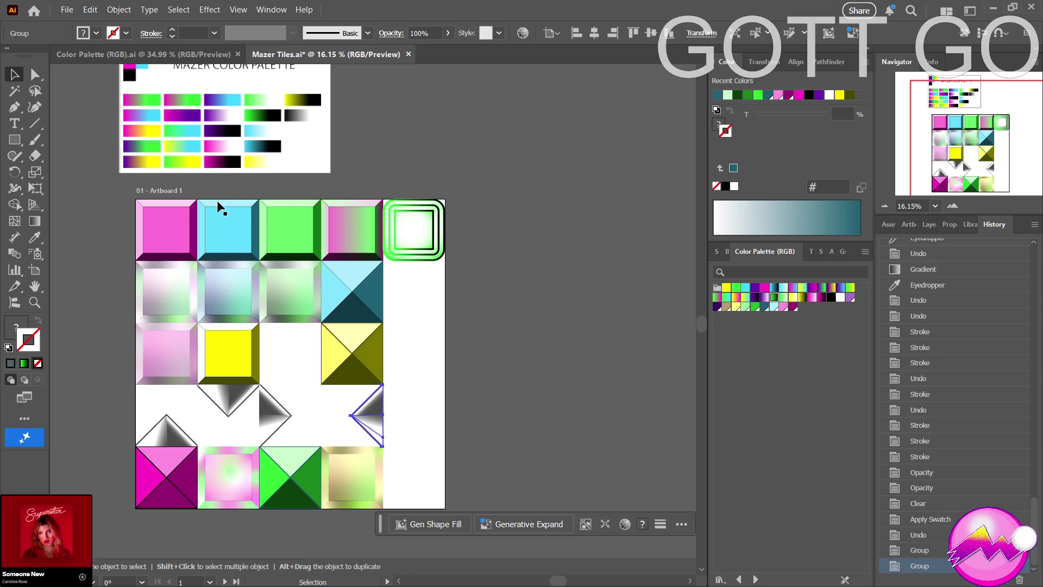
click(413, 416)
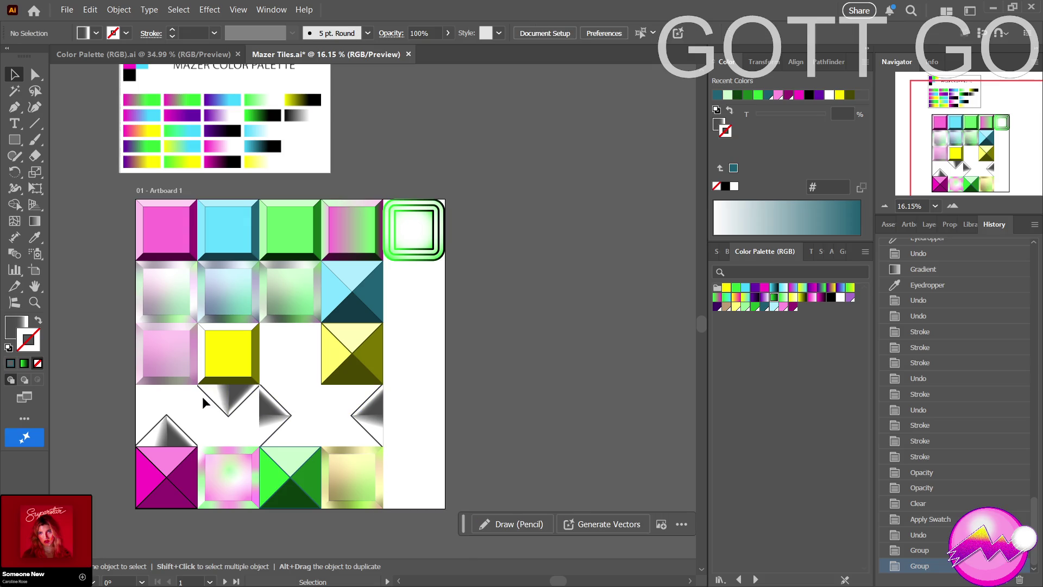
Group the downward triangle and the bottom-left triangle each separately, then select the middle group.
drag(201, 397, 240, 421)
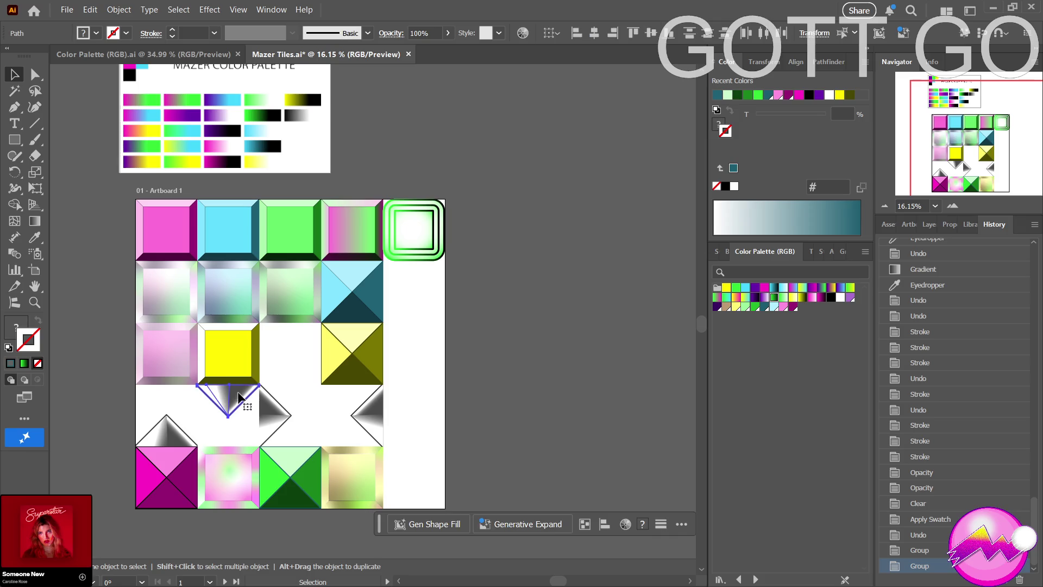
key(ctrl+g)
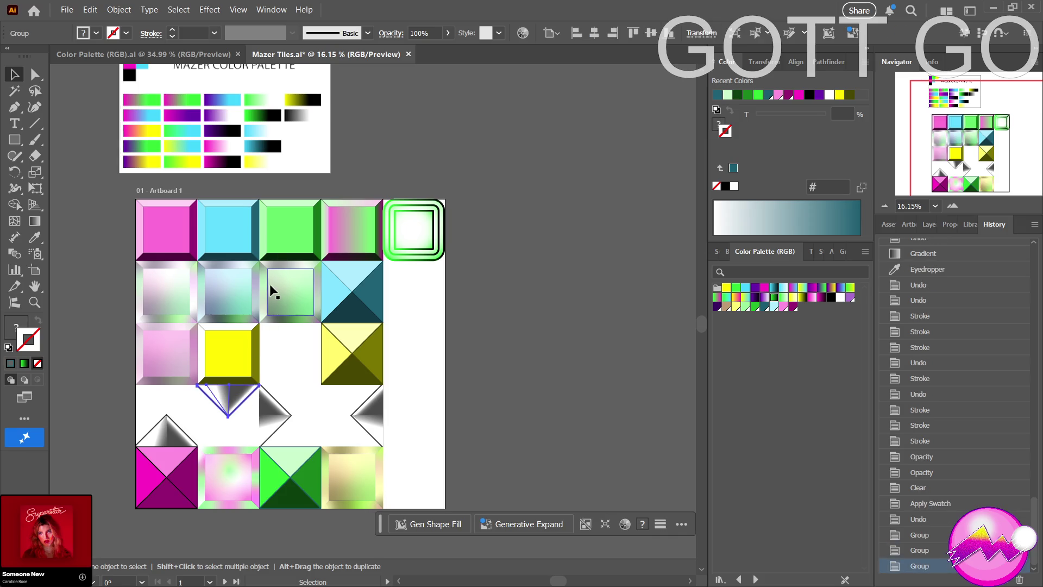
drag(120, 410, 176, 433)
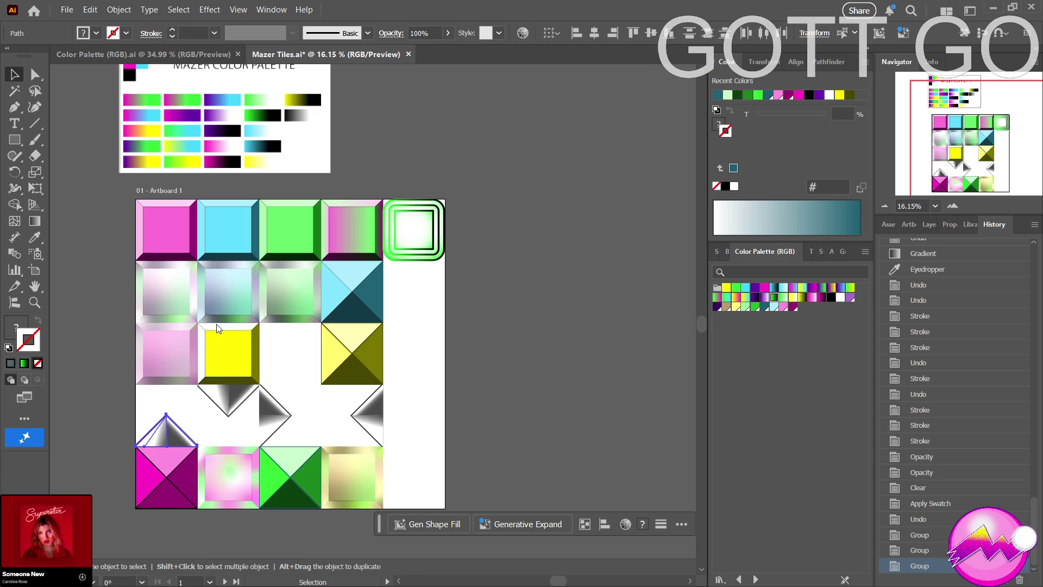
key(ctrl+g)
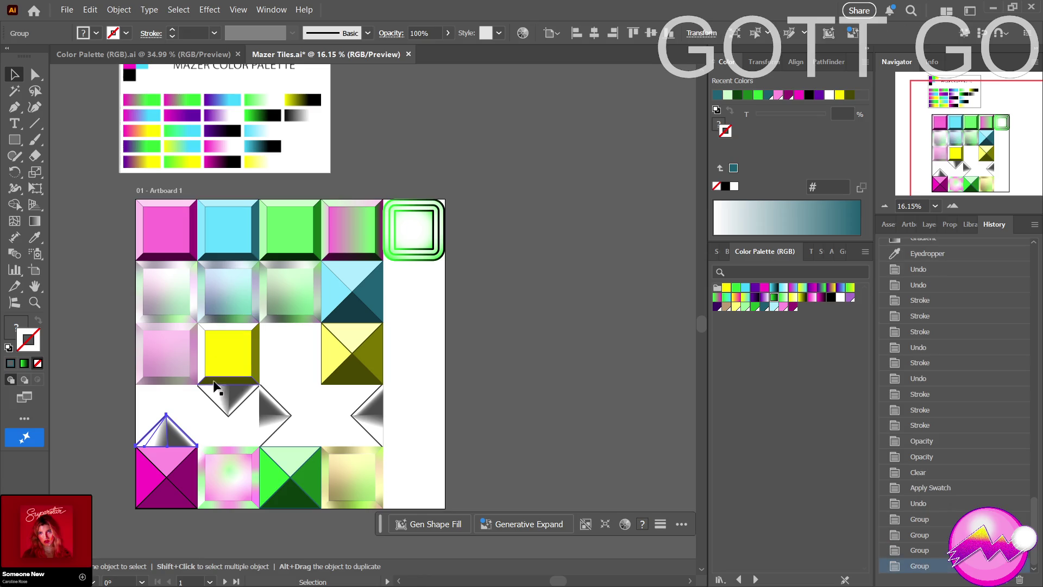
click(198, 413)
click(282, 413)
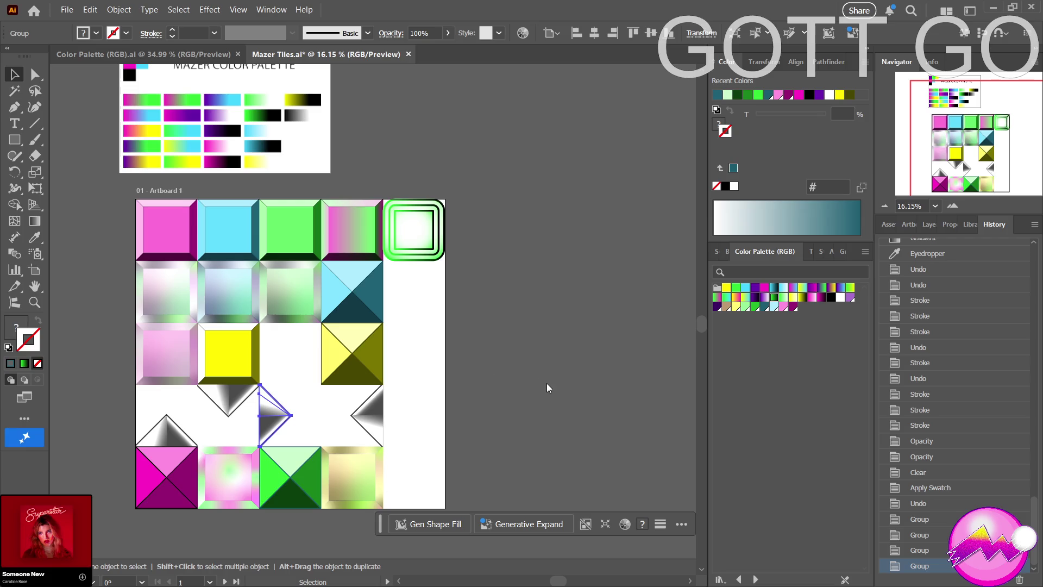
Reflect the middle and right-edge half-diamond groups of the fourth row vertically.
key(a)
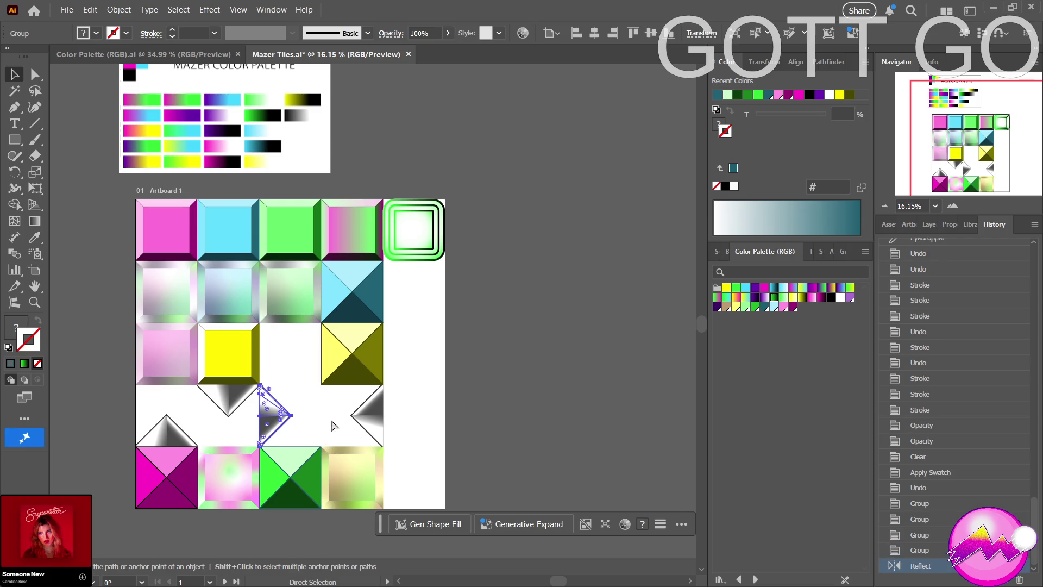
click(332, 421)
key(v)
drag(338, 399, 408, 431)
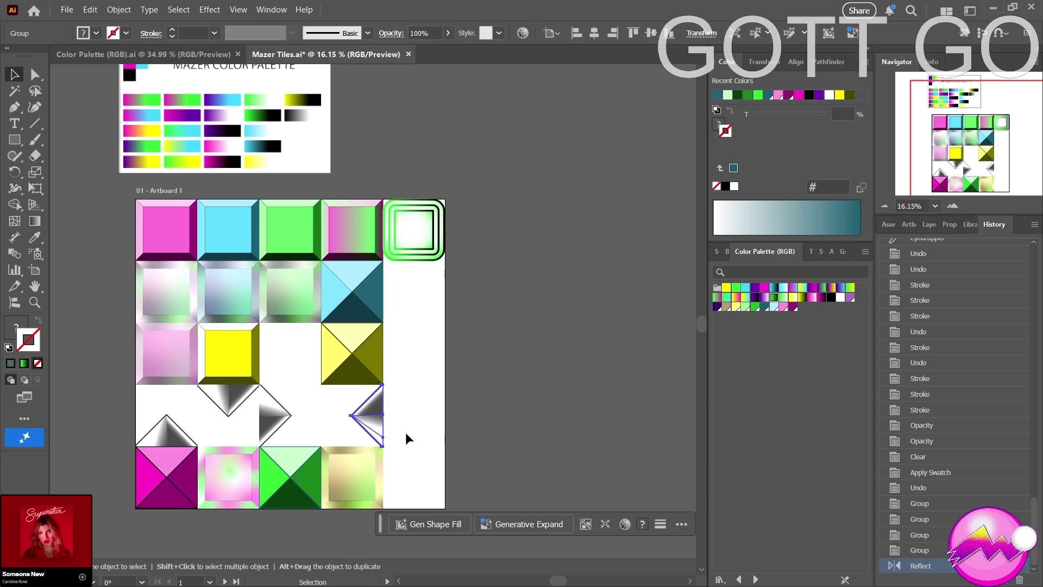
click(421, 411)
click(381, 415)
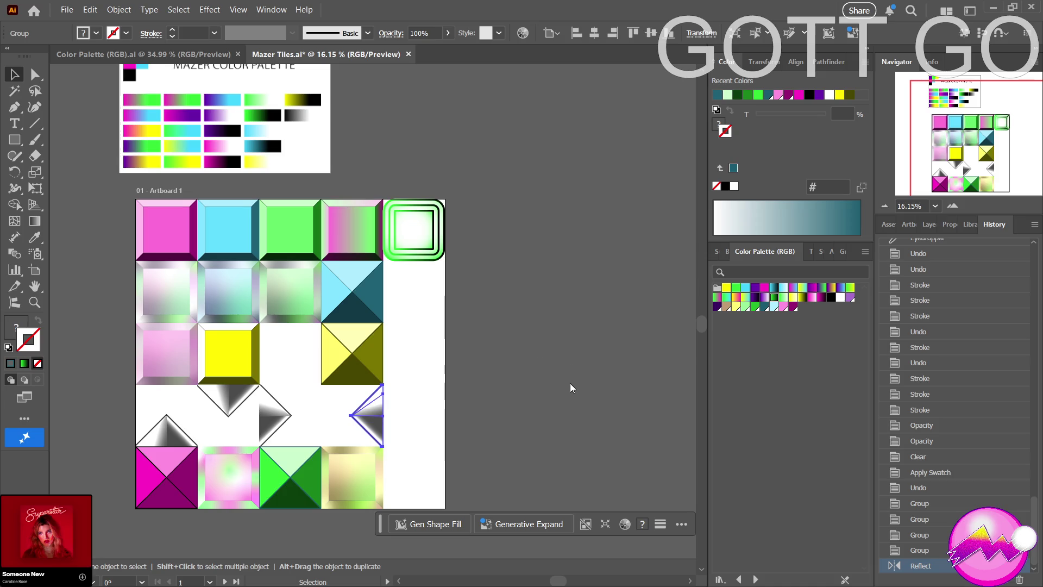
key(ctrl+d)
click(437, 443)
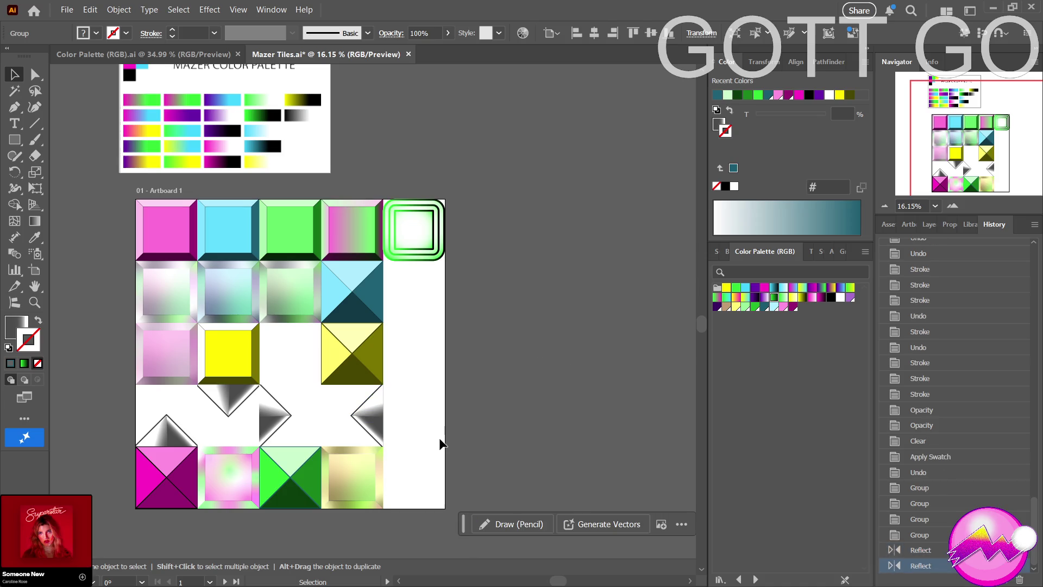
Zoom out and pan so the whole tile artboard is centred in view.
scroll(408, 439, down, 3)
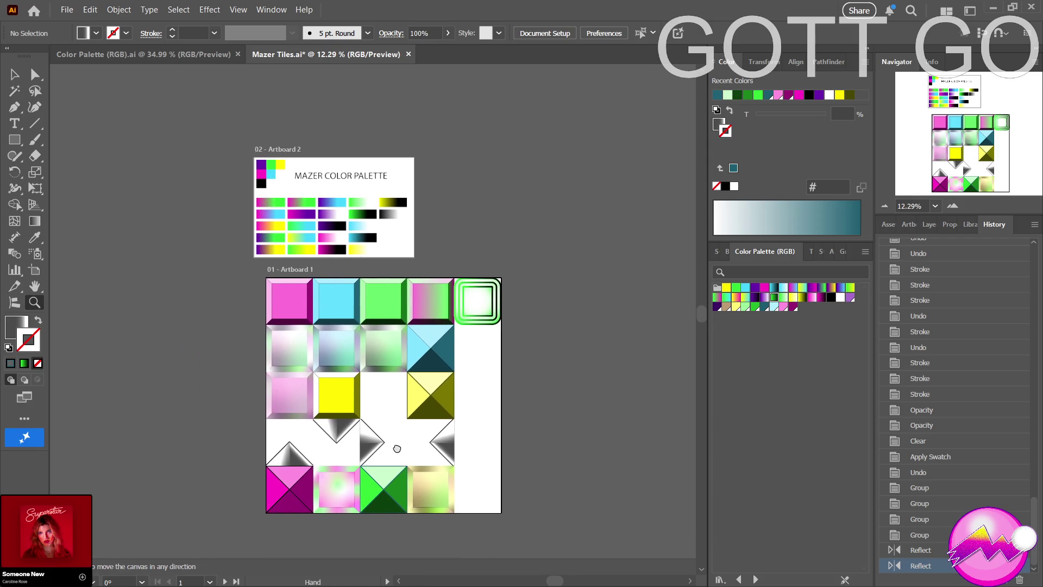
scroll(415, 413, up, 2)
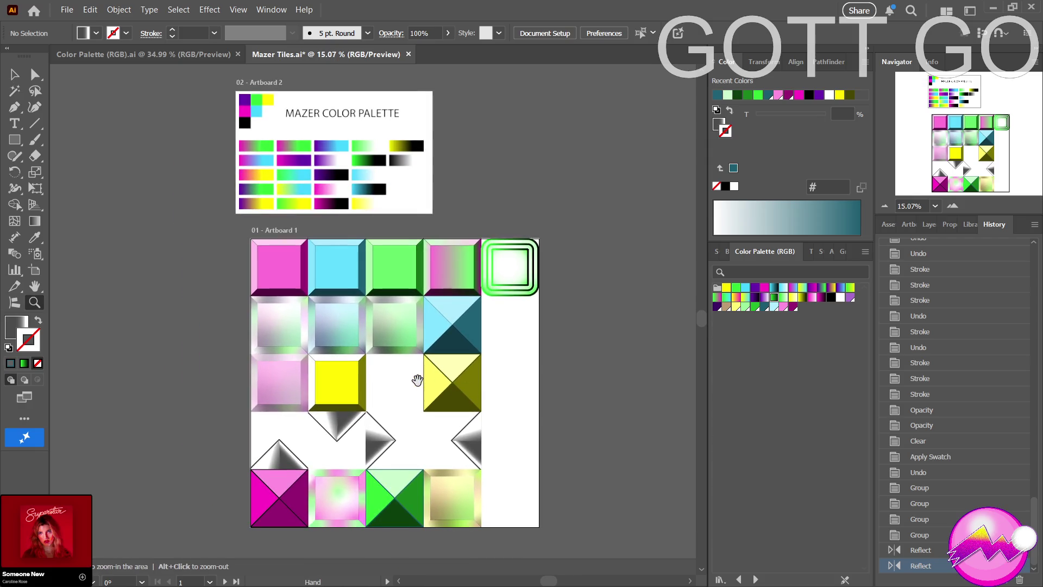
drag(419, 377, 461, 369)
drag(380, 367, 404, 343)
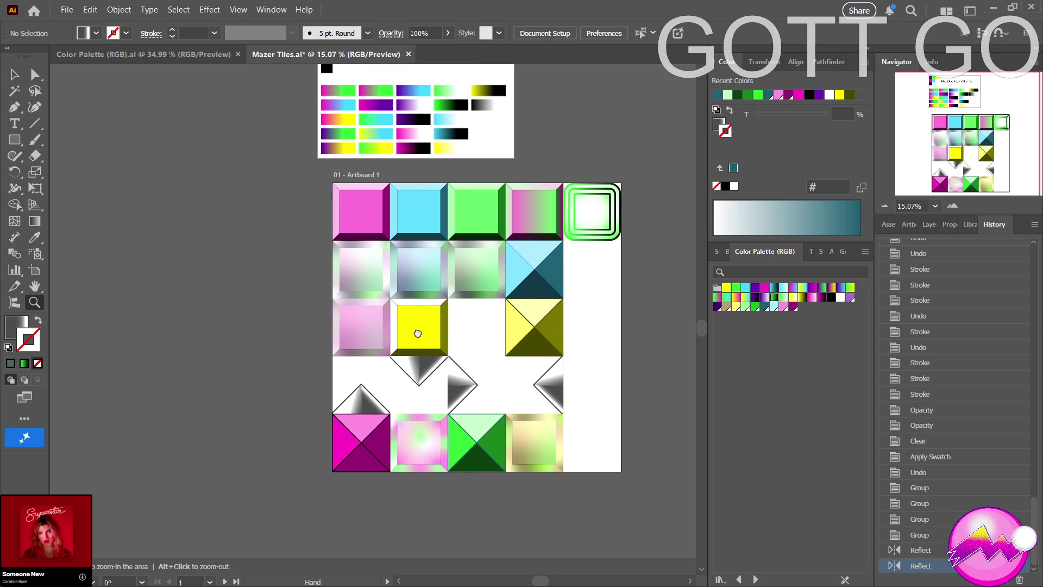
Fill the yellow tile's left bevel strip with the Light Yellow swatch.
key(a)
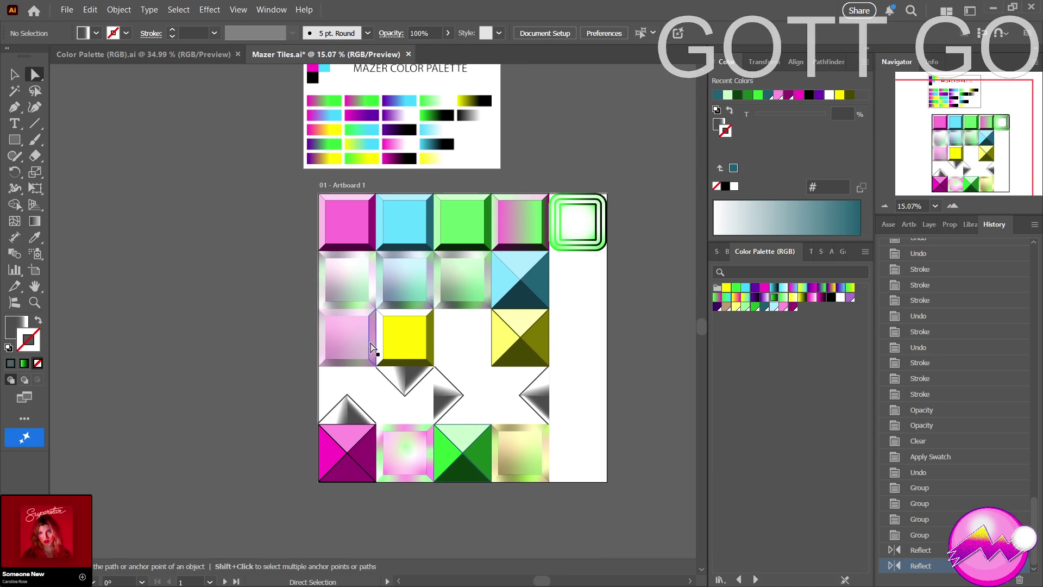
click(380, 345)
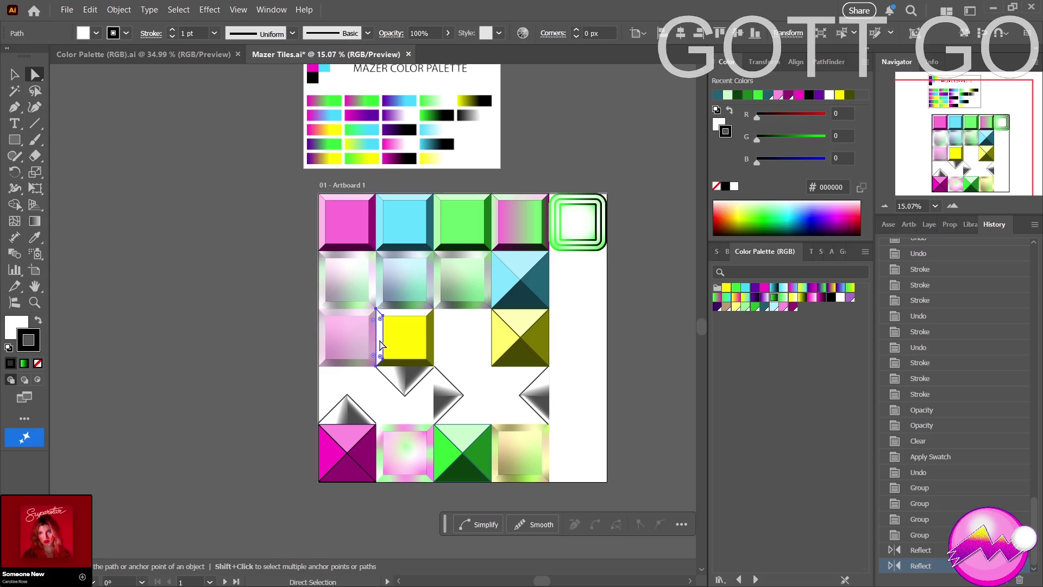
click(12, 330)
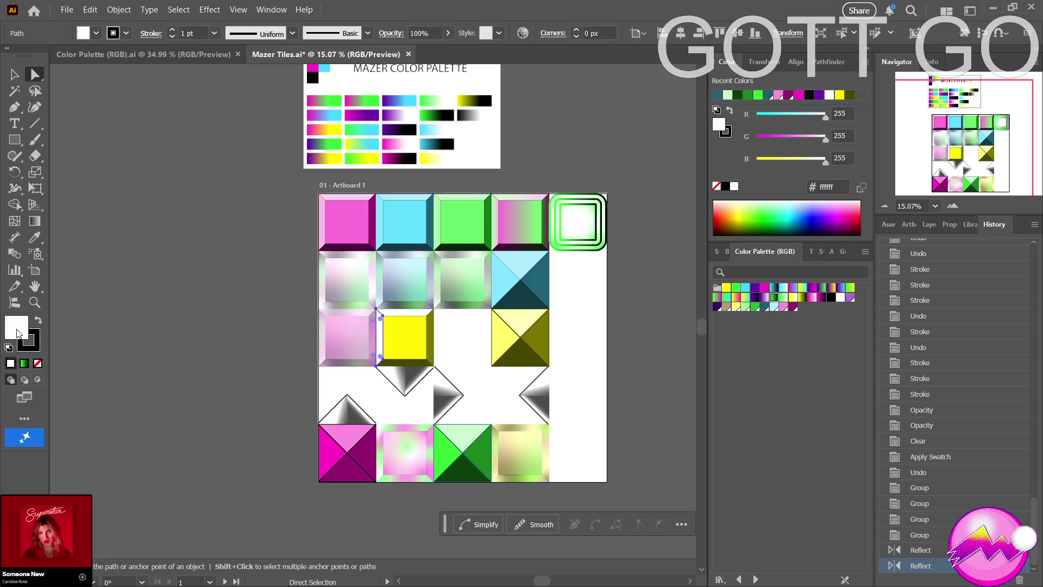
click(735, 306)
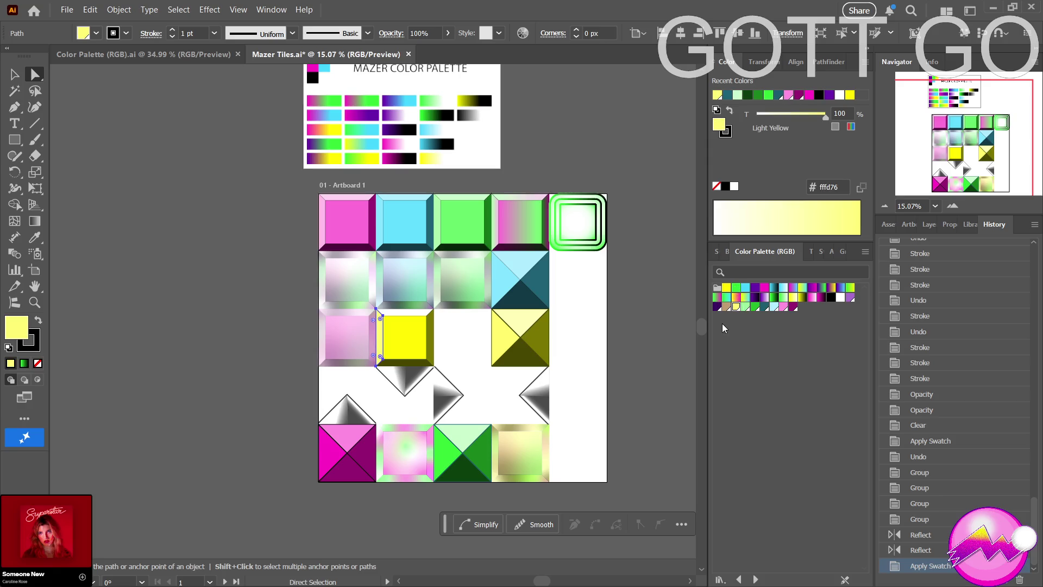
Eyedropper the left bevel's light yellow onto the yellow tile's top bevel piece.
click(34, 236)
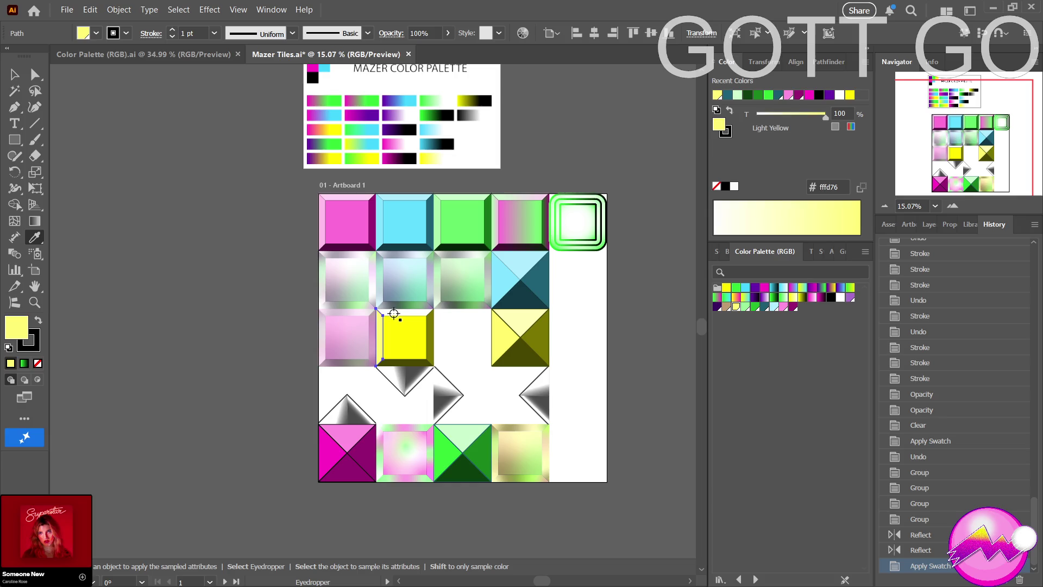
key(Tab)
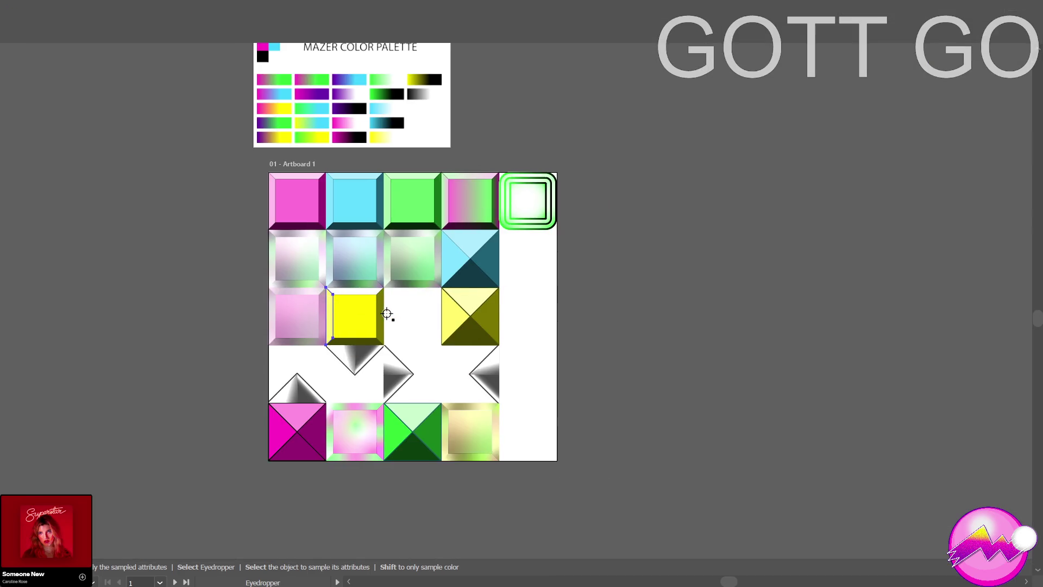
key(Tab)
key(a)
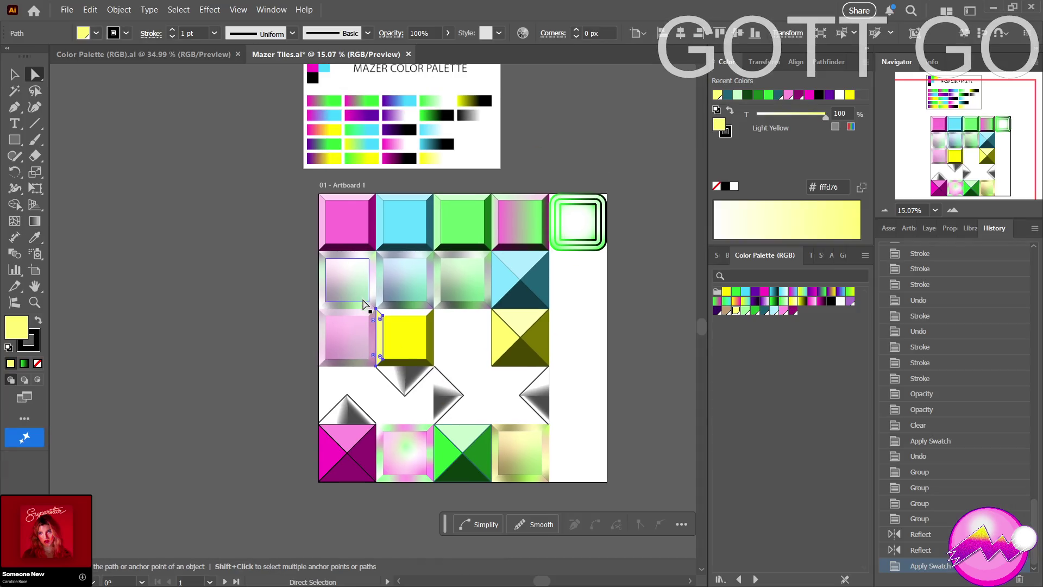
scroll(380, 327, up, 5)
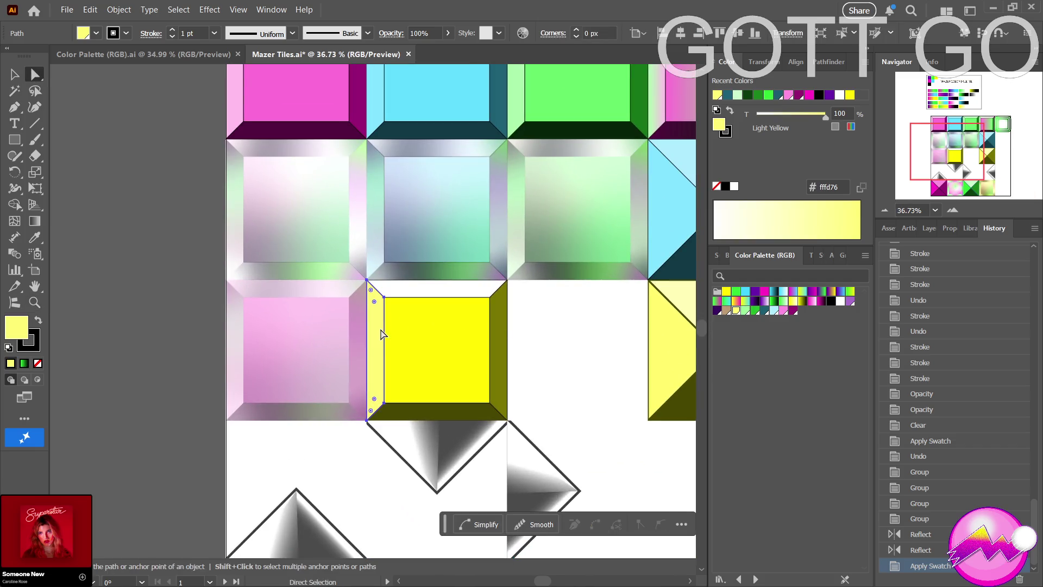
key(v)
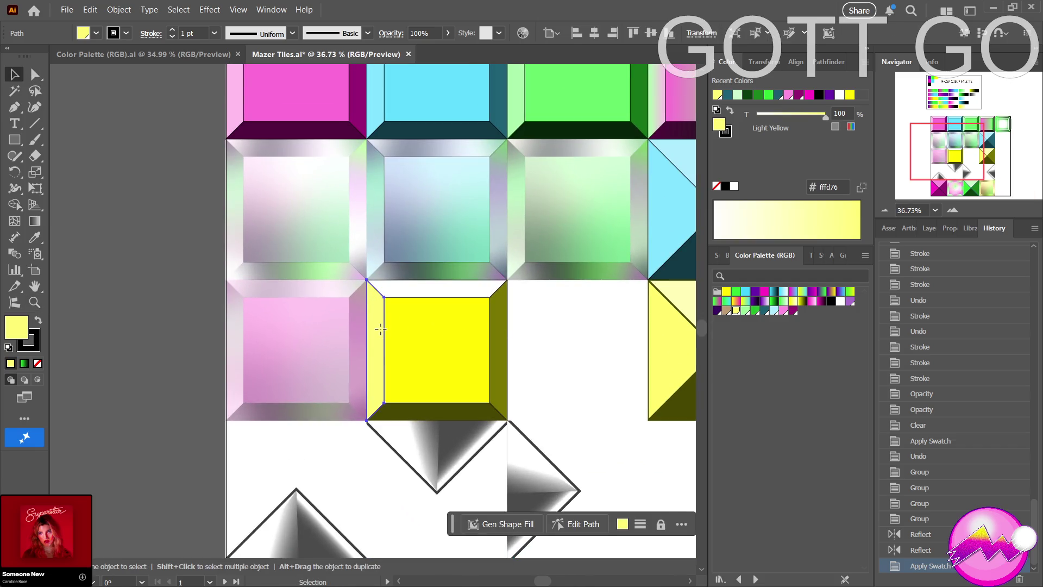
click(415, 293)
key(a)
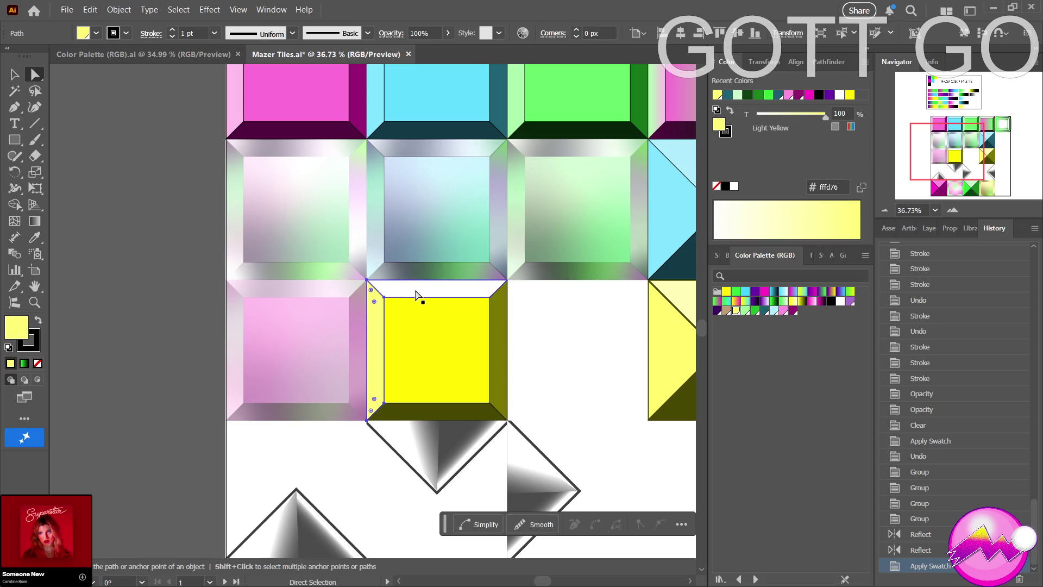
click(415, 293)
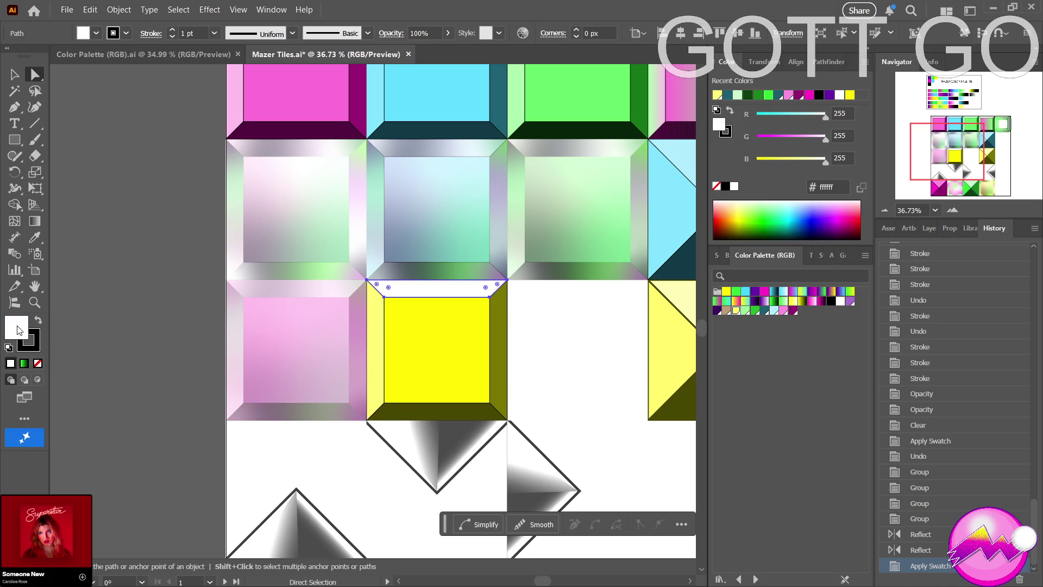
click(33, 239)
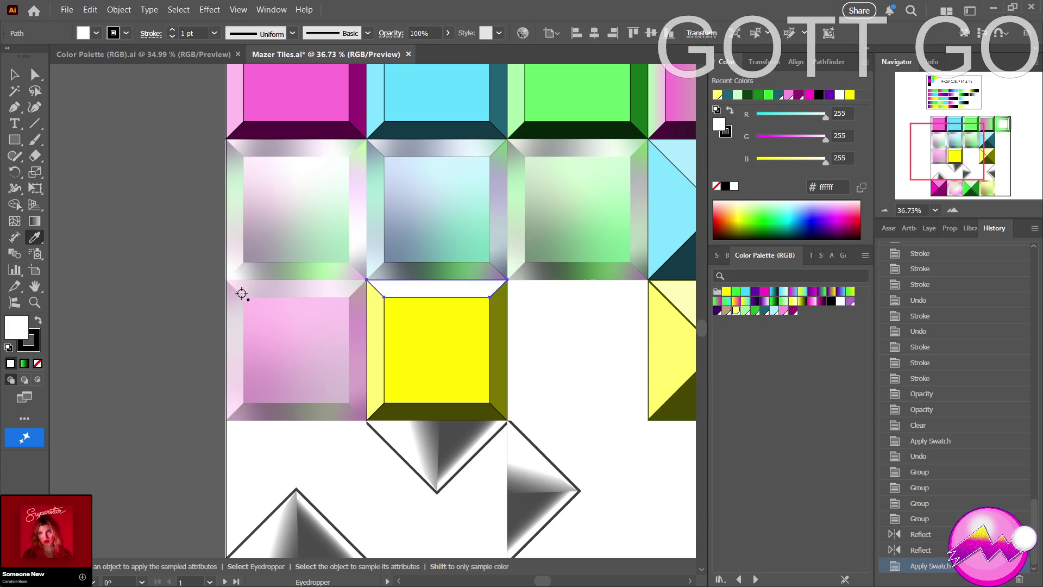
click(370, 346)
key(z)
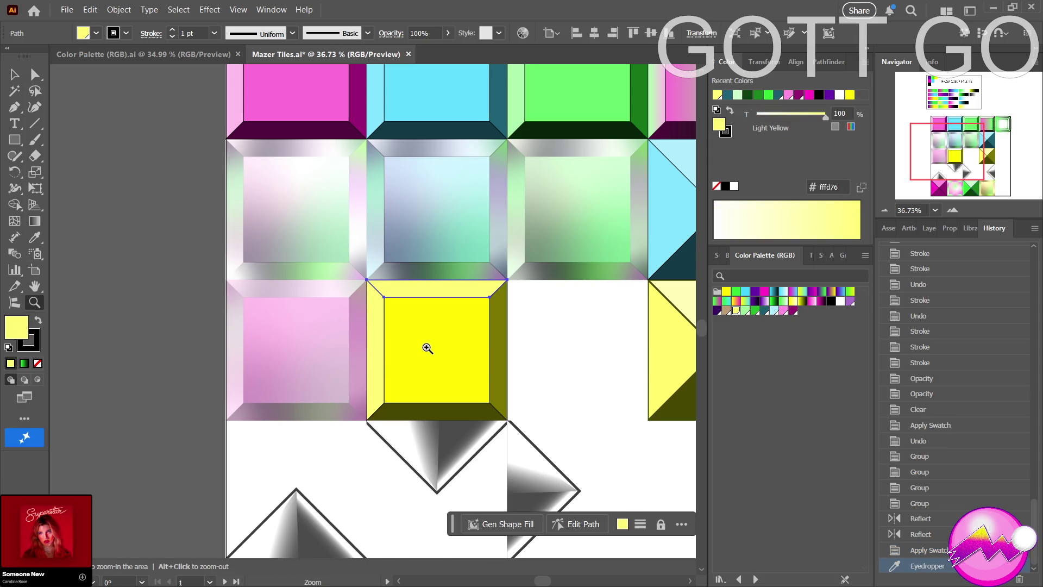
scroll(428, 348, down, 5)
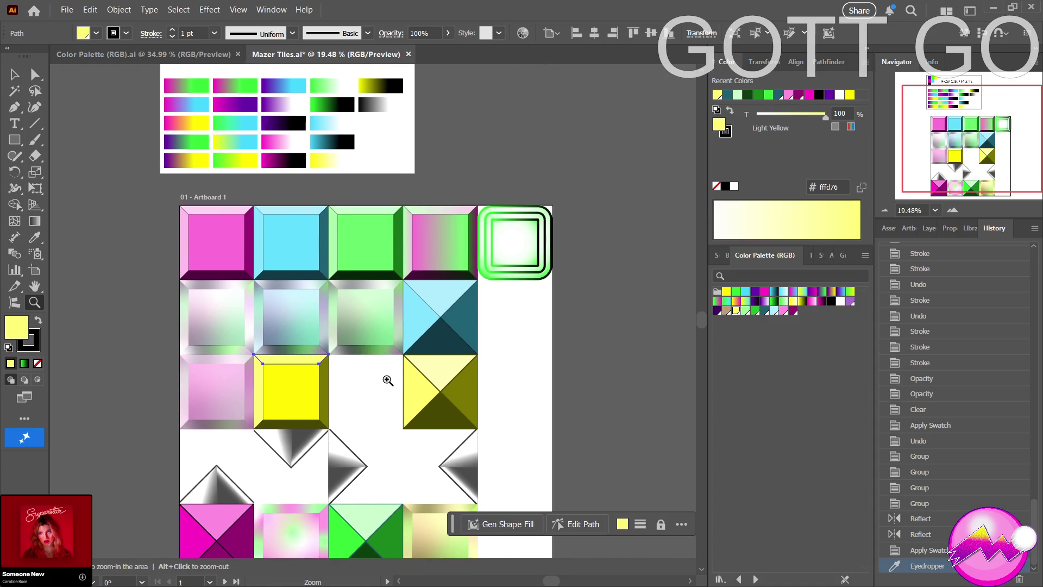
scroll(388, 380, down, 3)
scroll(313, 389, down, 3)
scroll(389, 379, up, 4)
scroll(392, 381, up, 4)
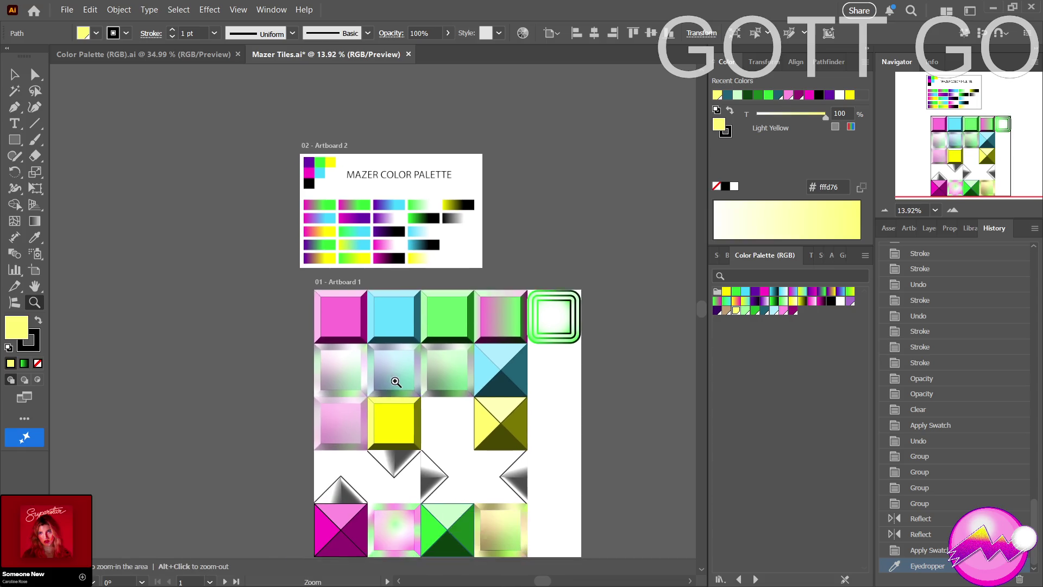
scroll(396, 382, up, 1)
drag(395, 381, 344, 326)
scroll(362, 325, up, 1)
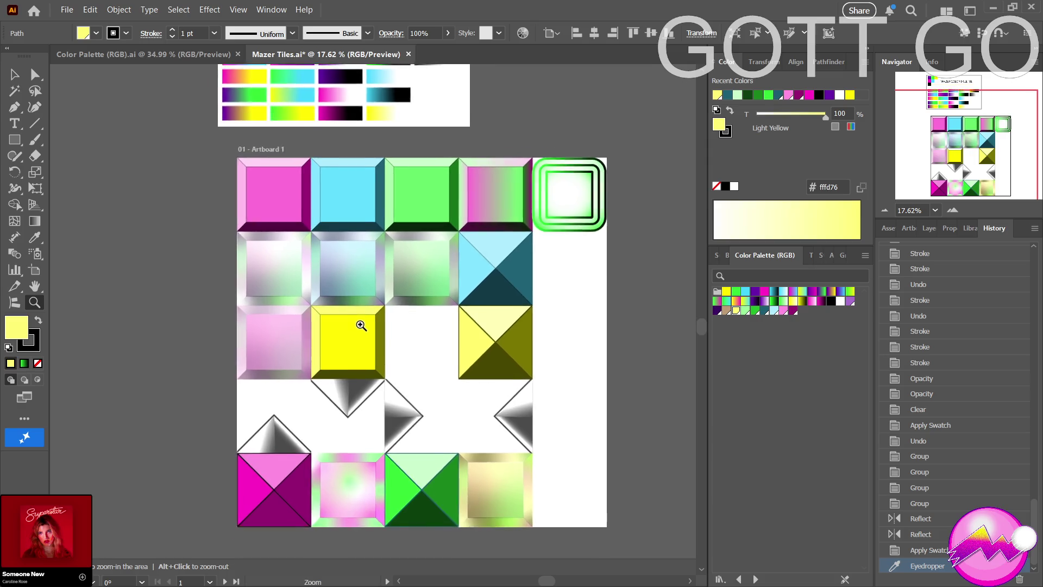
ctrl+click(354, 332)
click(354, 332)
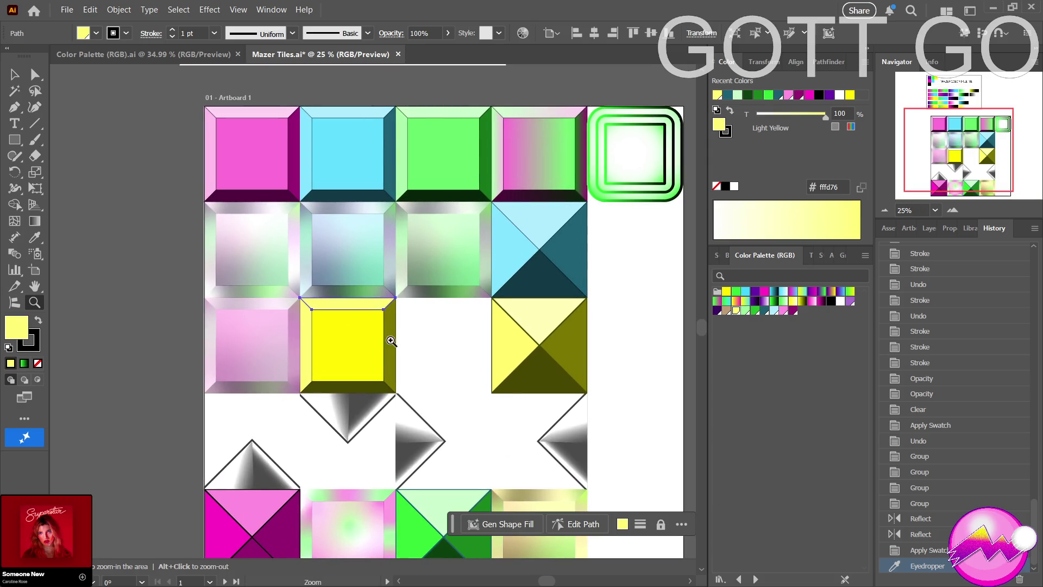
scroll(391, 340, down, 2)
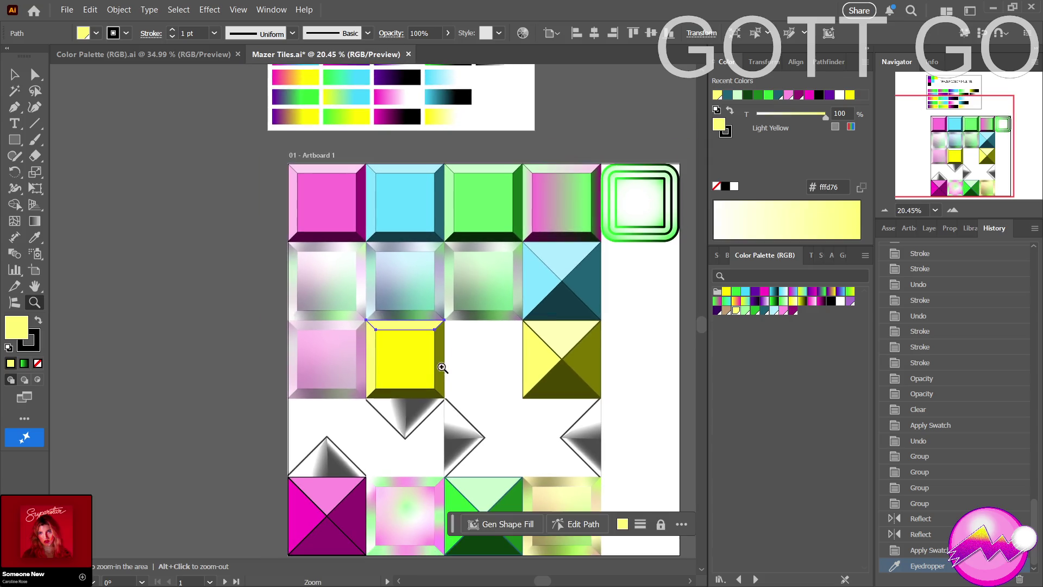
drag(442, 368, 359, 295)
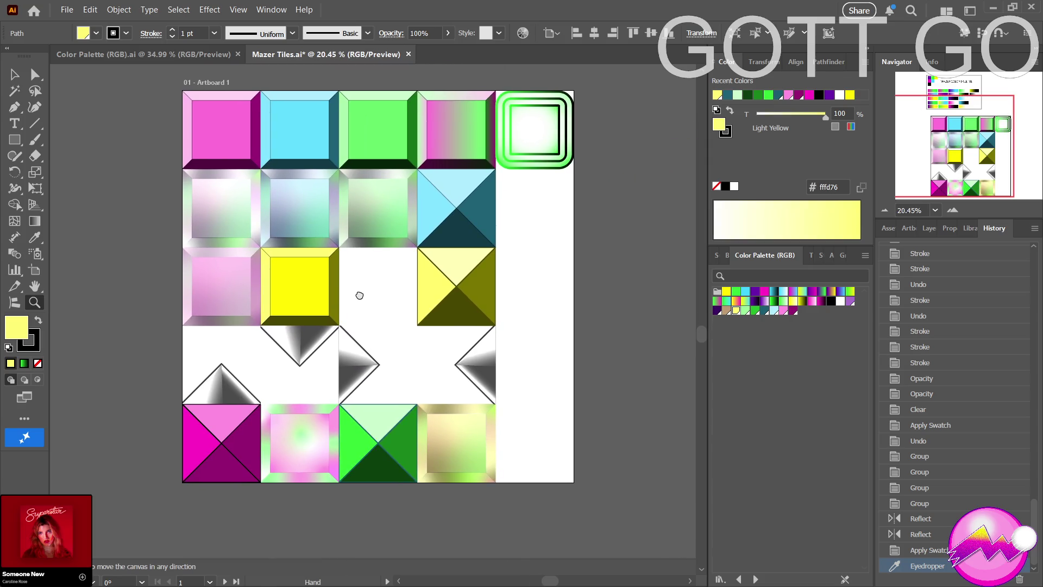
mouse_move(359, 295)
mouse_down()
mouse_move(366, 305)
mouse_move(330, 307)
mouse_up()
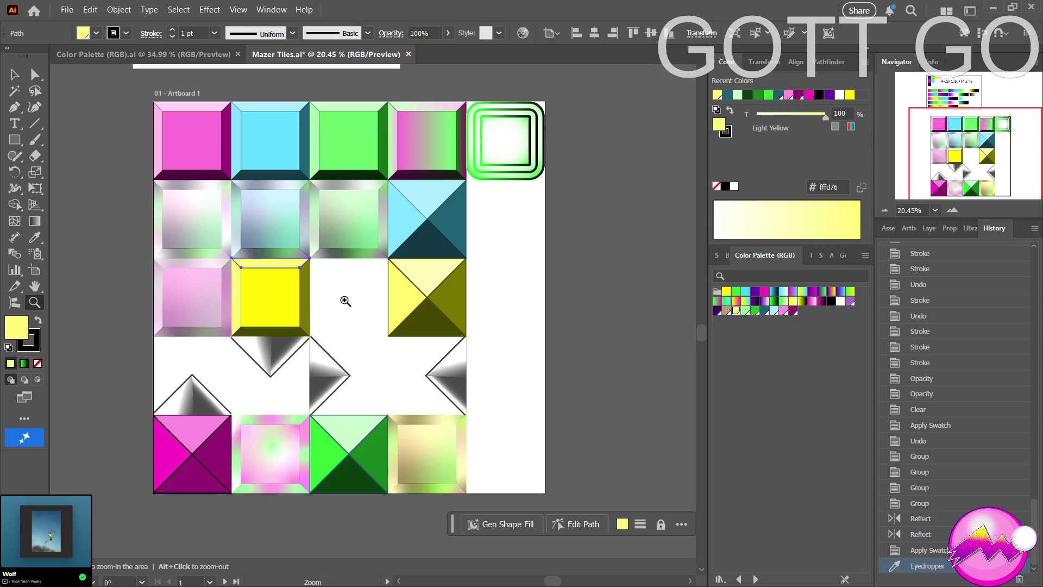
alt+click(348, 317)
alt+click(348, 317)
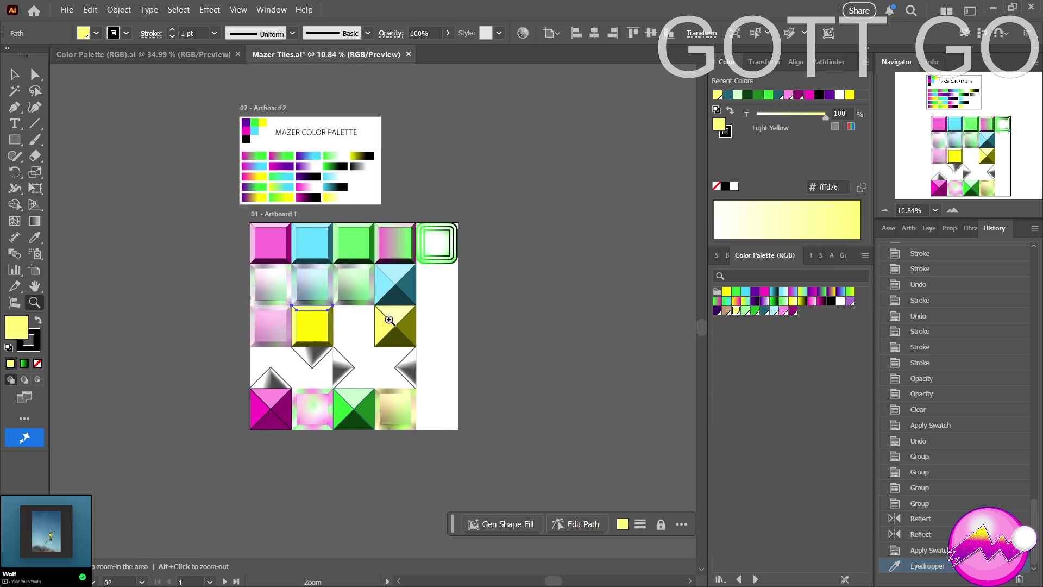
click(353, 334)
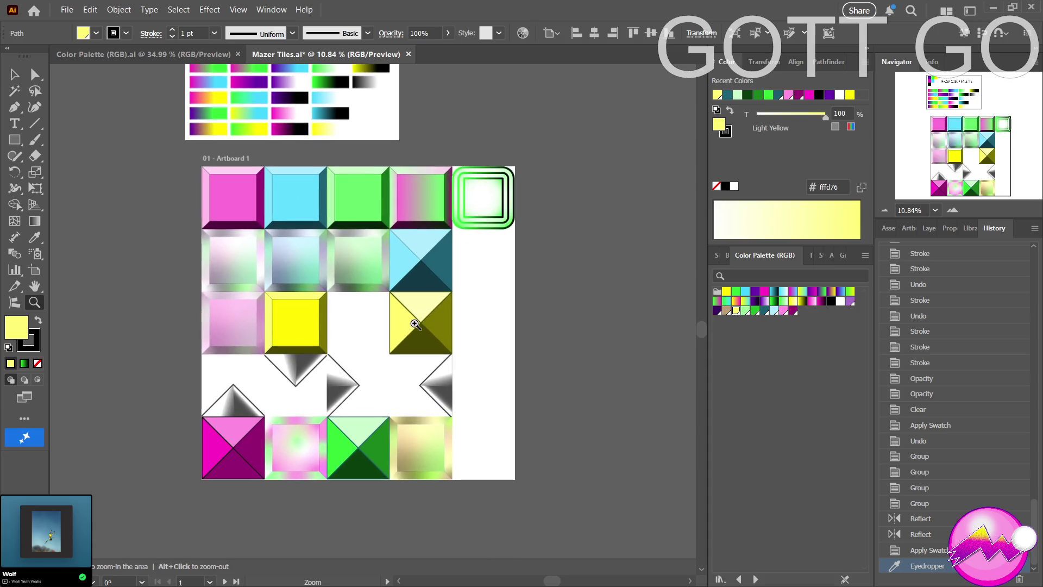
mouse_move(416, 333)
mouse_down()
mouse_move(362, 367)
mouse_move(333, 363)
mouse_move(361, 364)
mouse_up()
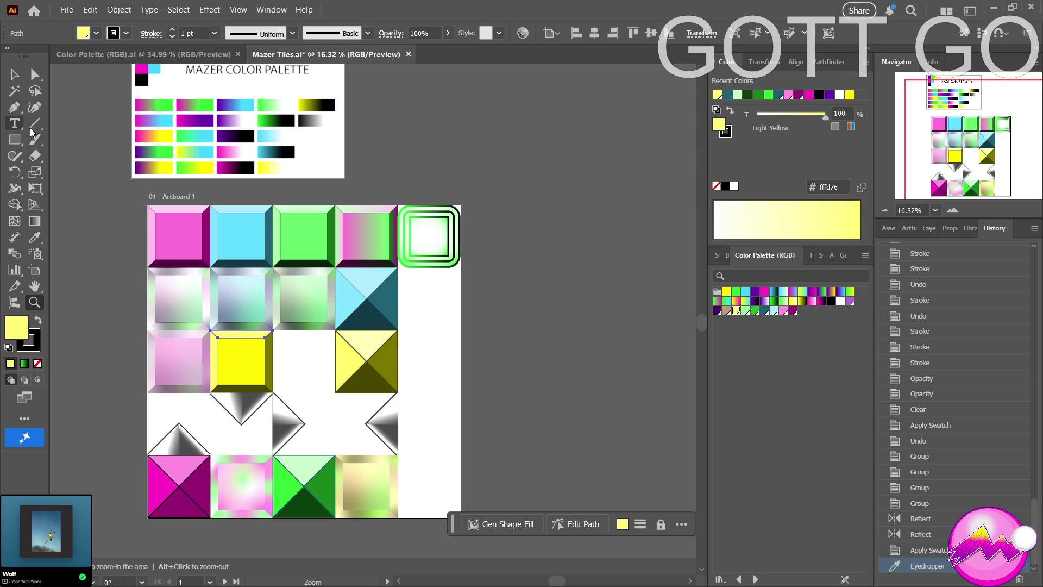
click(17, 75)
Drag a copy of the olive pyramid tile rightward, then undo the misplaced copy.
click(383, 359)
mouse_move(383, 359)
alt+mouse_down()
mouse_move(445, 375)
mouse_move(596, 381)
alt+mouse_up()
key(z)
key(a)
click(597, 380)
drag(427, 354, 390, 349)
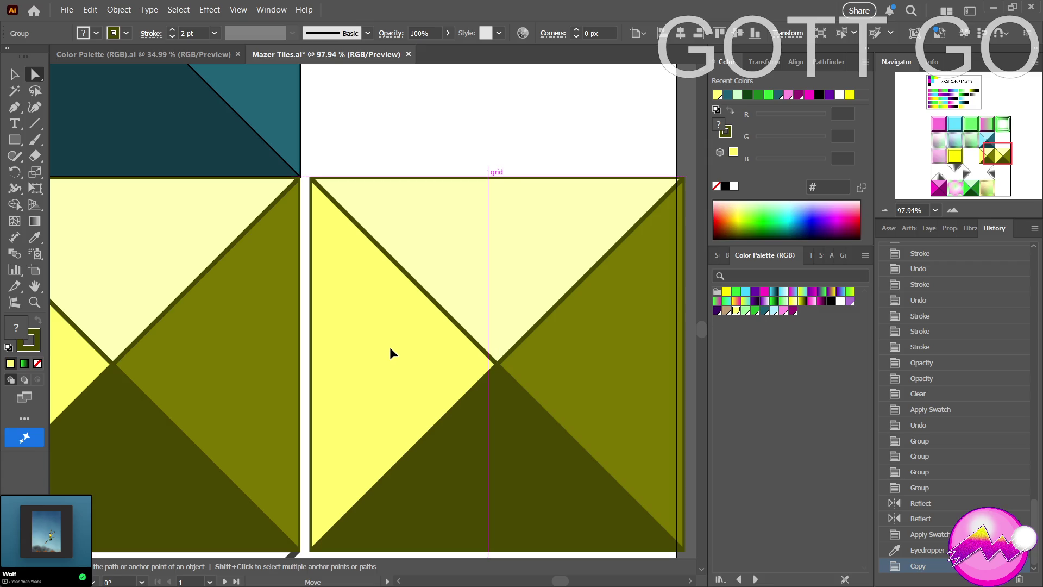
mouse_move(390, 348)
mouse_down()
mouse_move(403, 350)
mouse_move(280, 367)
mouse_up()
key(z)
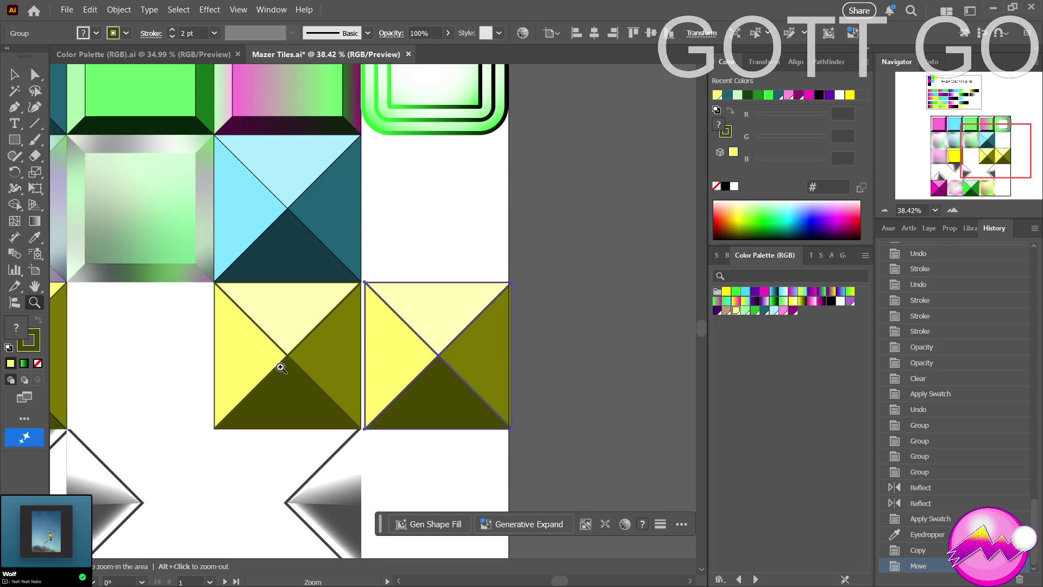
key(ctrl+z)
key(ctrl+z)
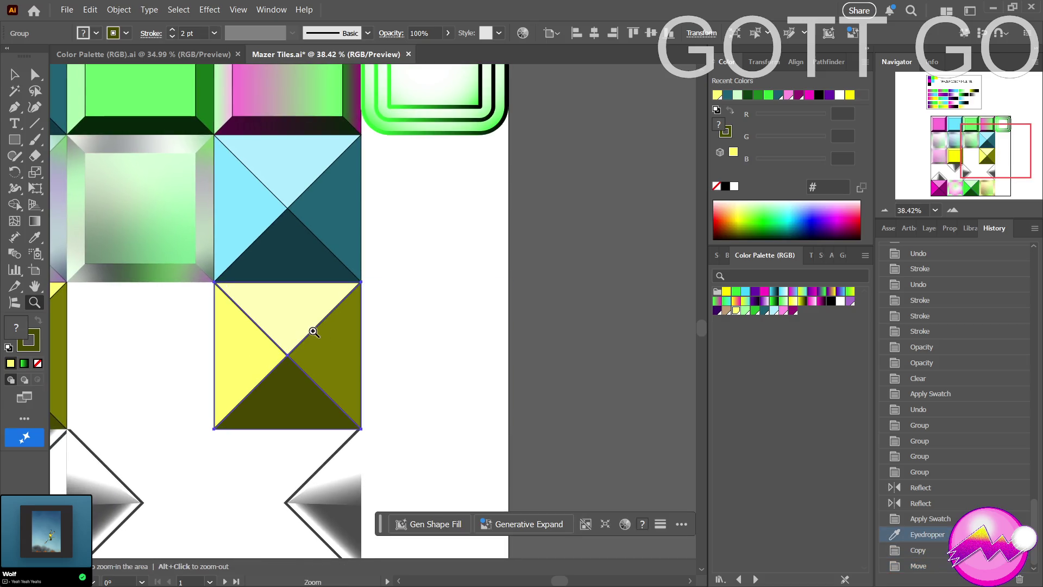
Alt-drag the olive pyramid tile into the empty slot on its right and select the new copy's olive triangle.
key(a)
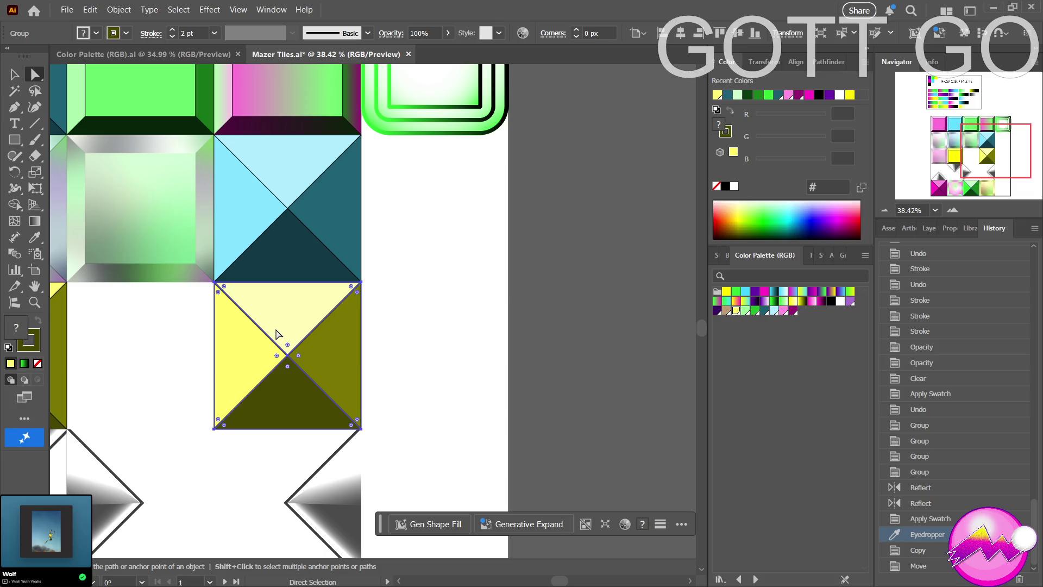
key(v)
drag(277, 334, 423, 339)
click(542, 340)
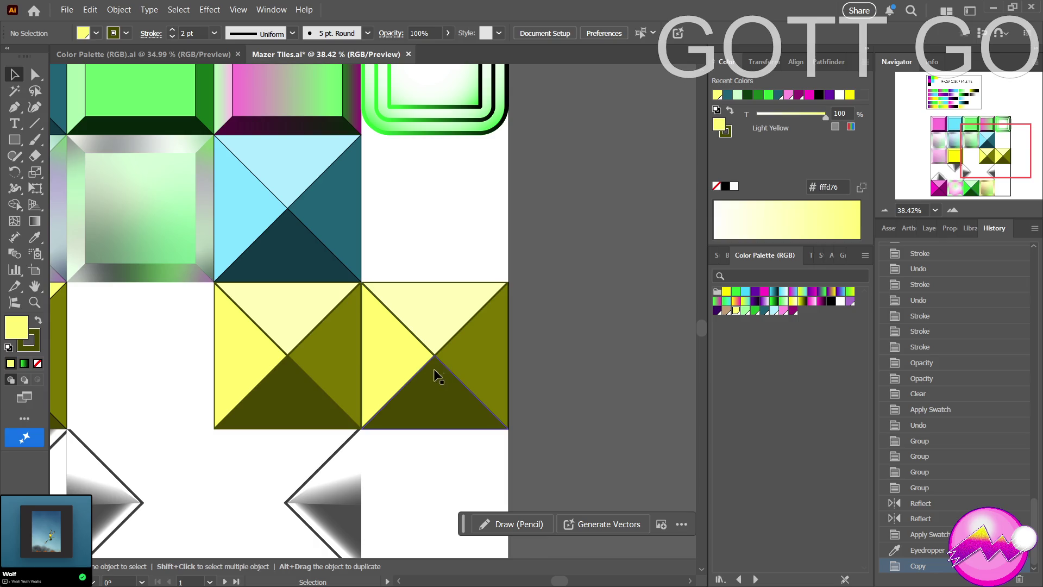
key(a)
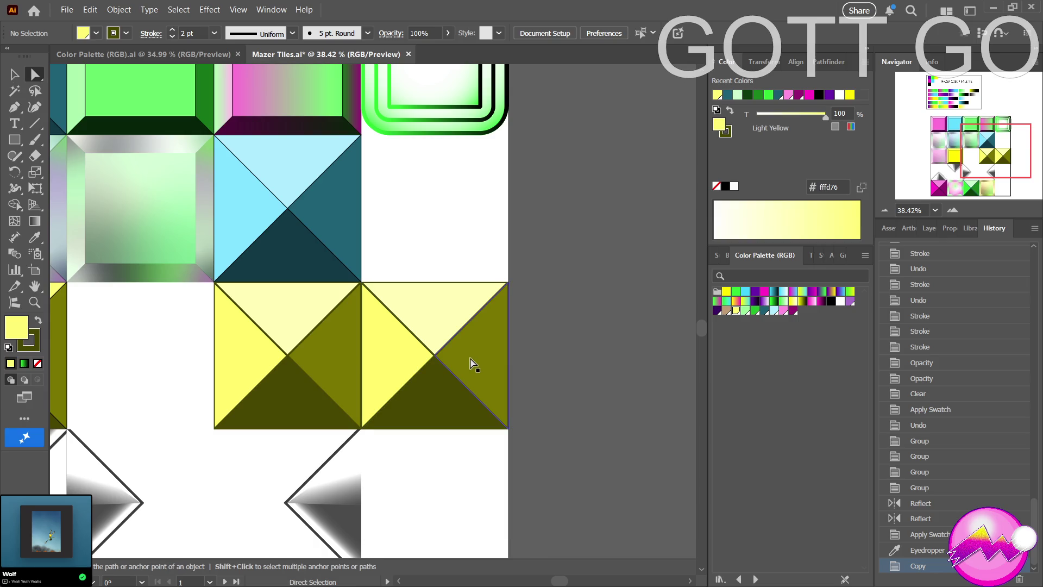
click(472, 364)
key(z)
alt+click(429, 358)
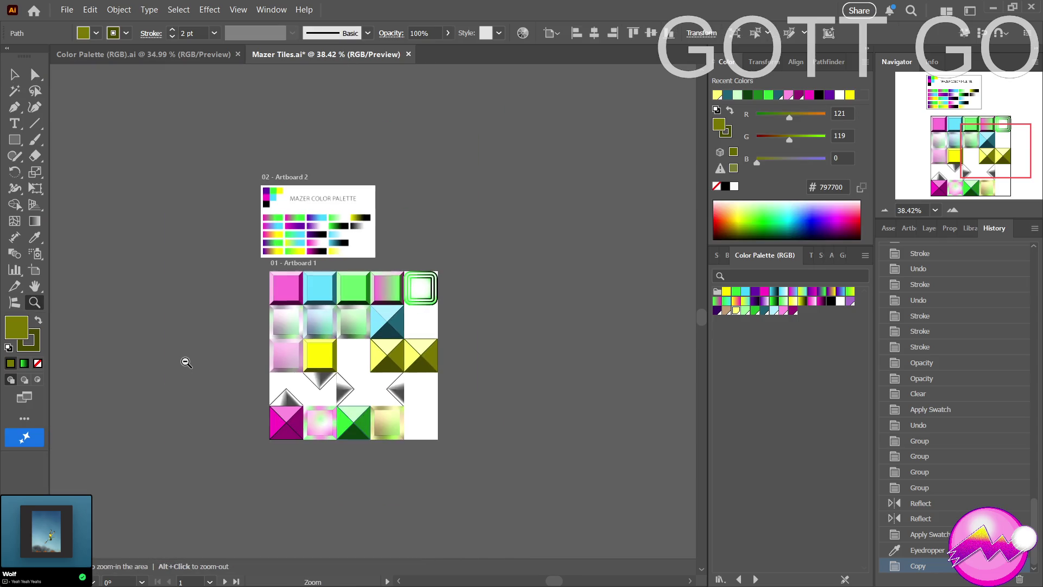
Zoom in on the upper-right tiles and select the right yellow-olive pyramid tile group.
drag(186, 362, 209, 363)
key(a)
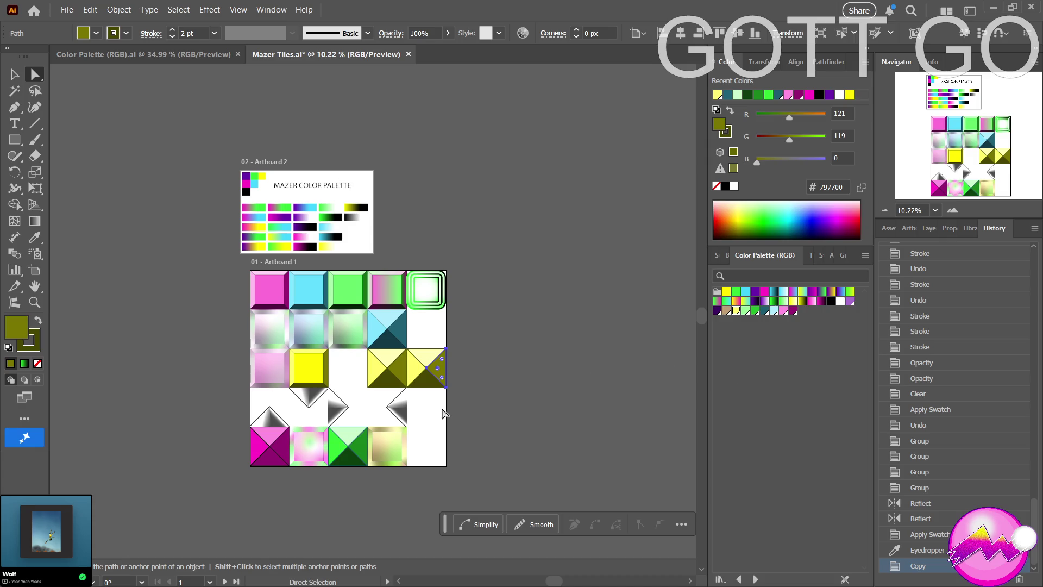
click(493, 352)
key(z)
drag(436, 373, 590, 365)
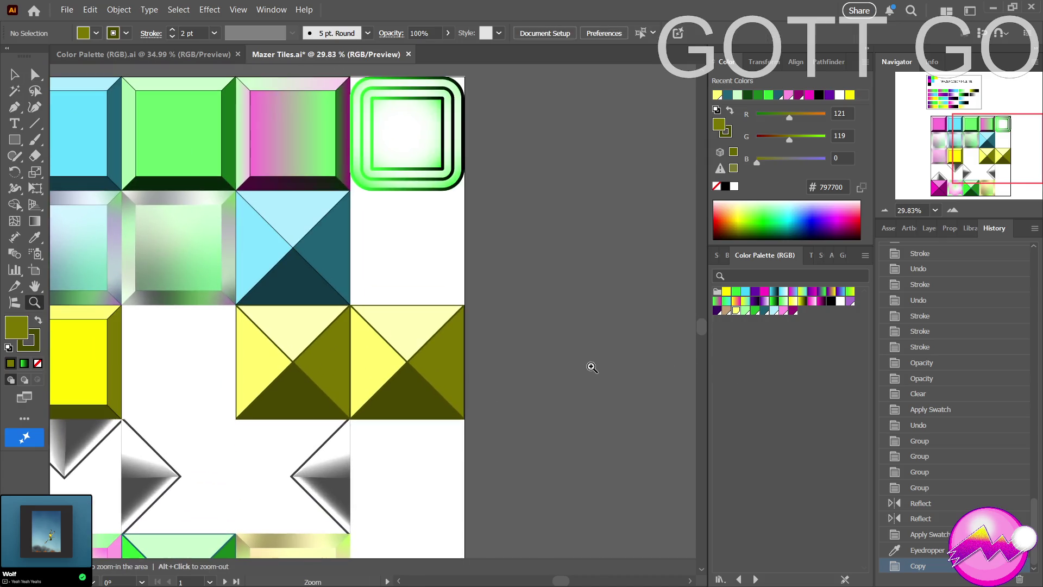
key(a)
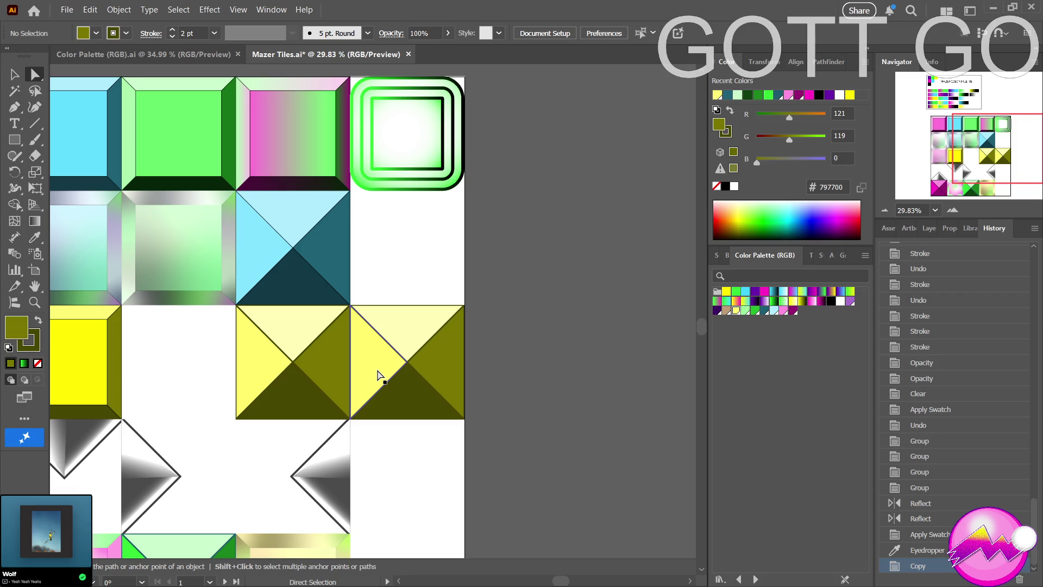
key(v)
click(379, 375)
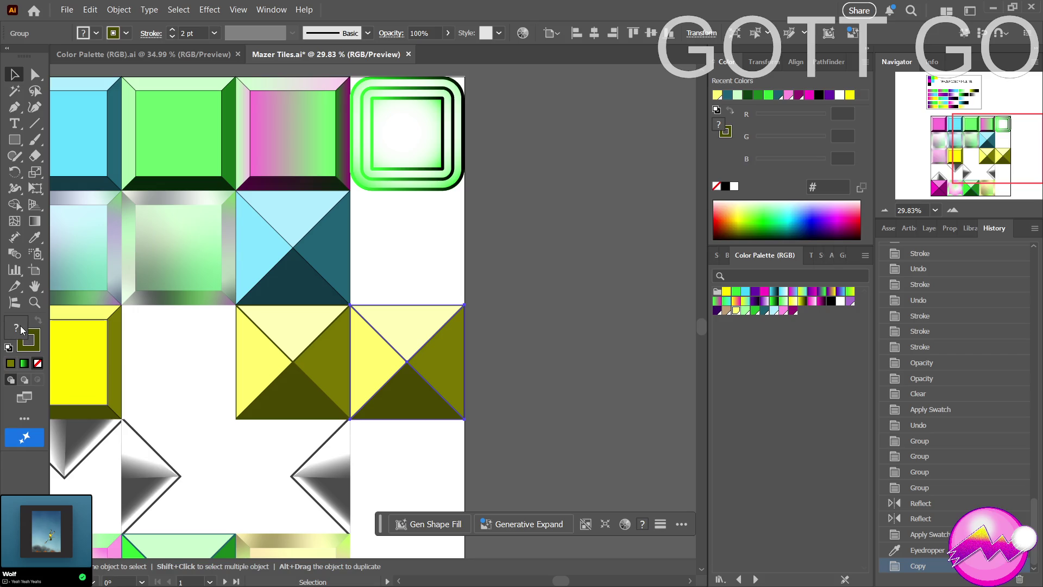
Fill the right pyramid tile with the purple swatch from the Color Palette panel.
click(755, 292)
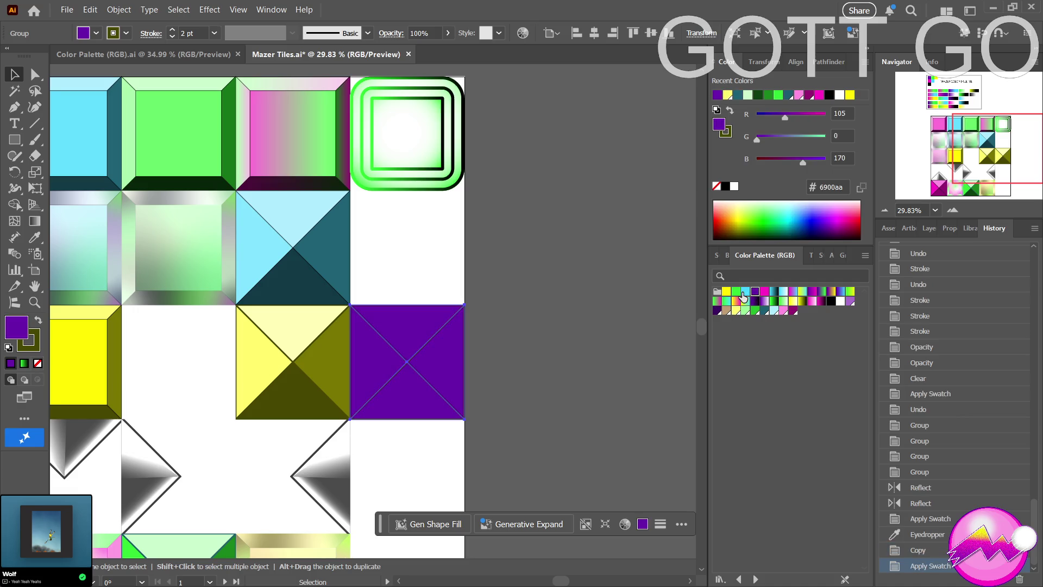
key(a)
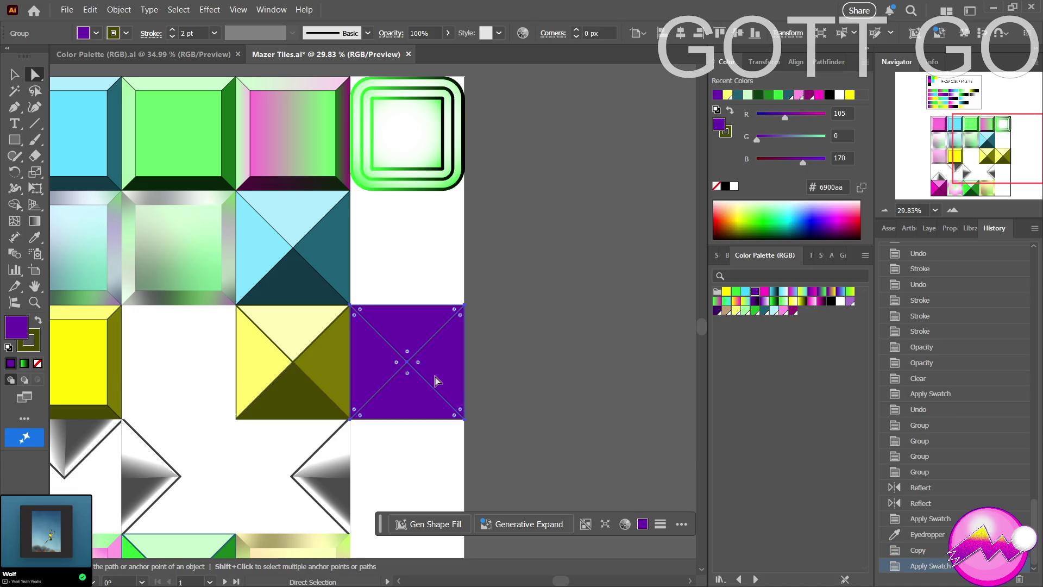
click(472, 379)
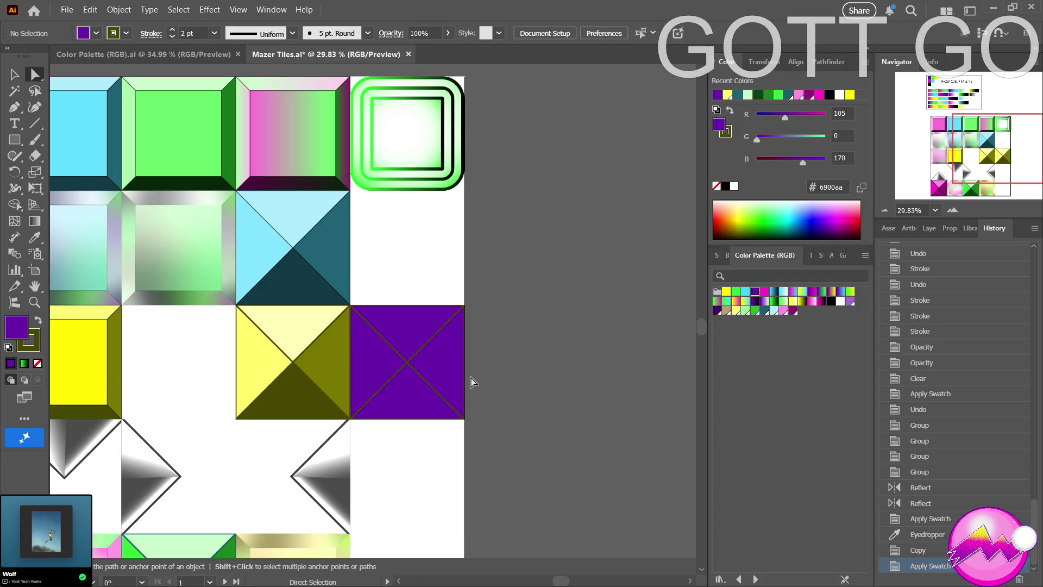
click(451, 386)
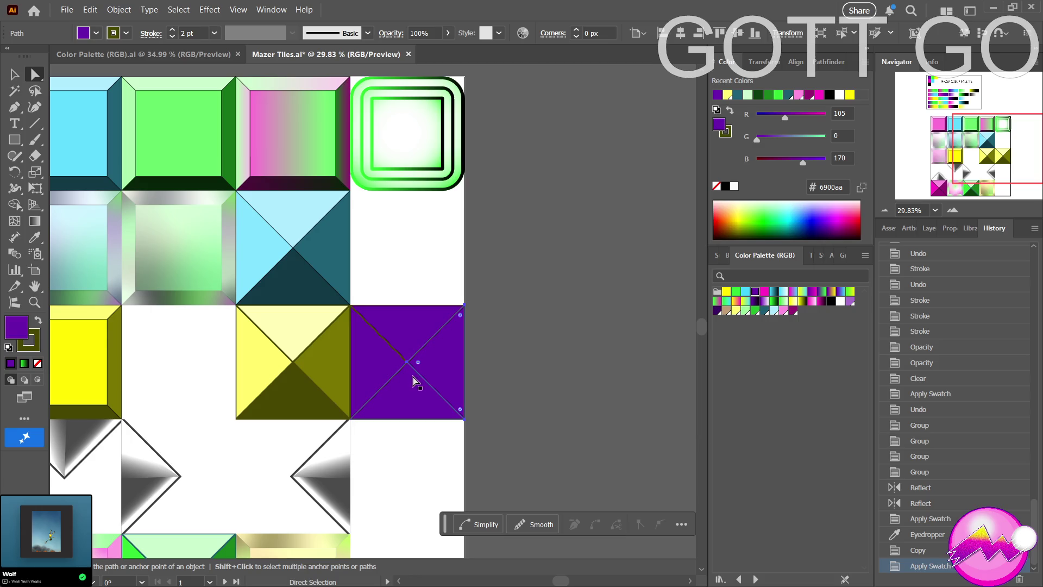
Give the purple tile's right triangle a darker purple sampled from the palette artboard.
scroll(298, 286, down, 1)
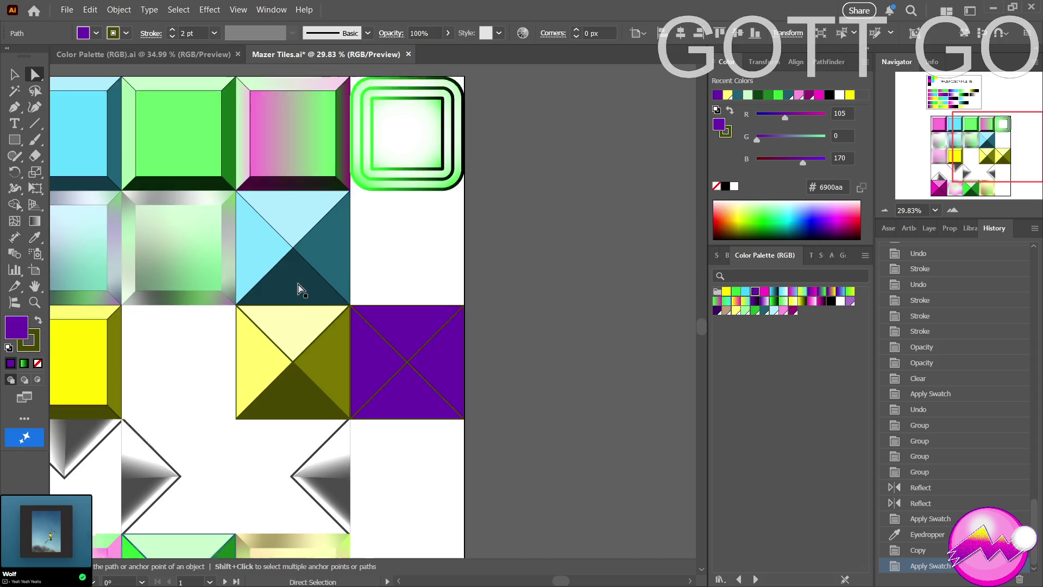
key(z)
alt+click(188, 302)
drag(188, 302, 342, 276)
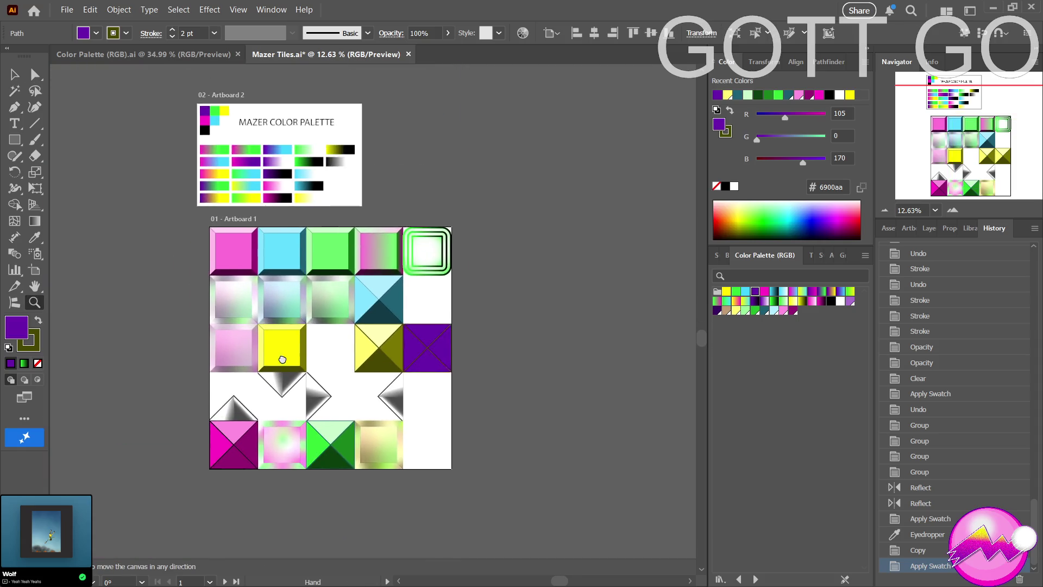
key(a)
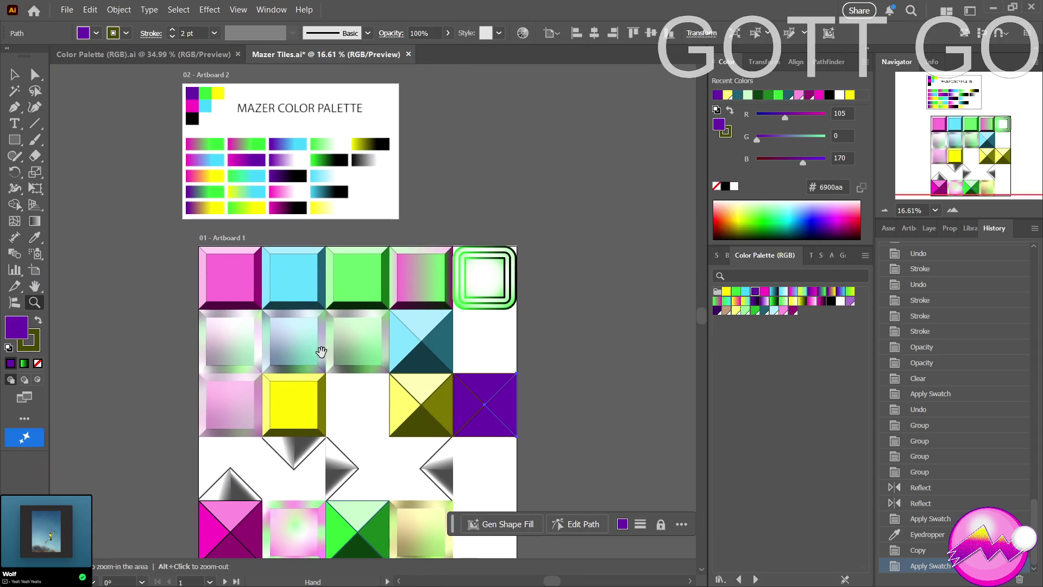
click(511, 407)
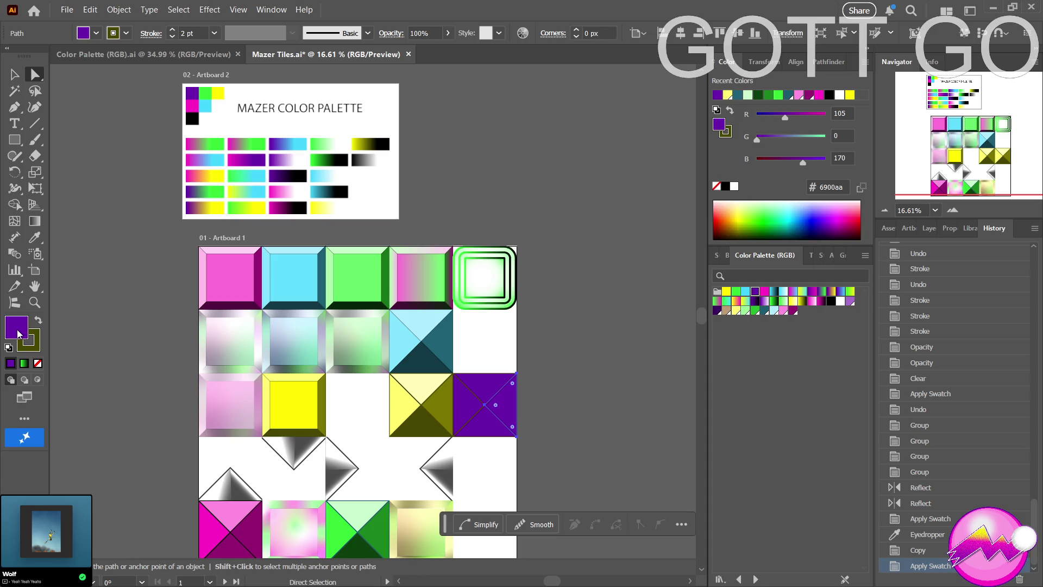
mouse_move(320, 156)
mouse_down()
mouse_move(259, 157)
mouse_move(279, 174)
mouse_move(725, 330)
mouse_up()
Shade the purple tile's bottom triangle with deep purple #480074 from the palette artboard.
click(480, 424)
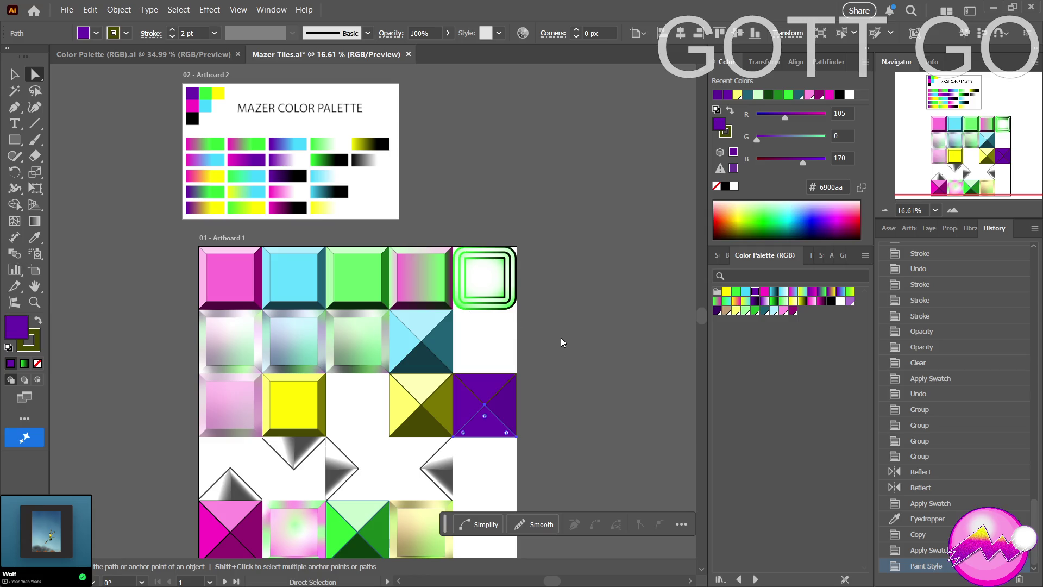
drag(545, 332, 277, 136)
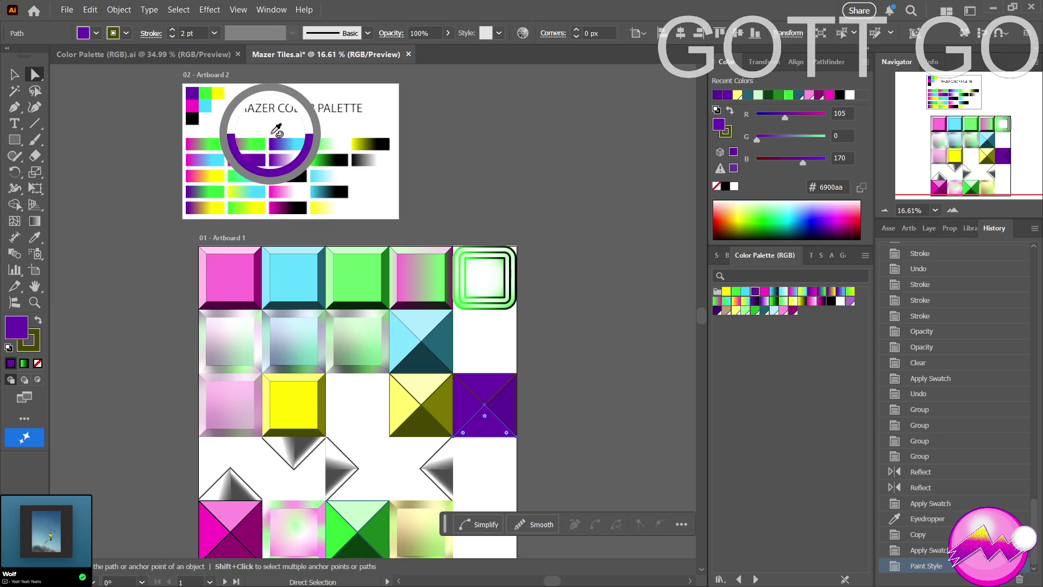
mouse_move(277, 135)
mouse_down()
mouse_move(302, 173)
mouse_move(286, 174)
mouse_up()
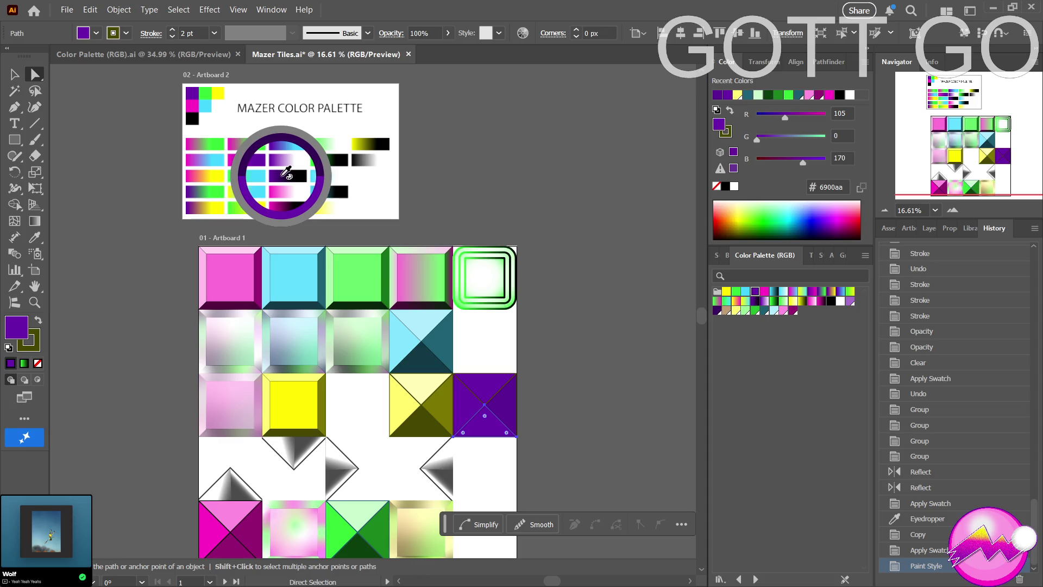
drag(286, 174, 283, 174)
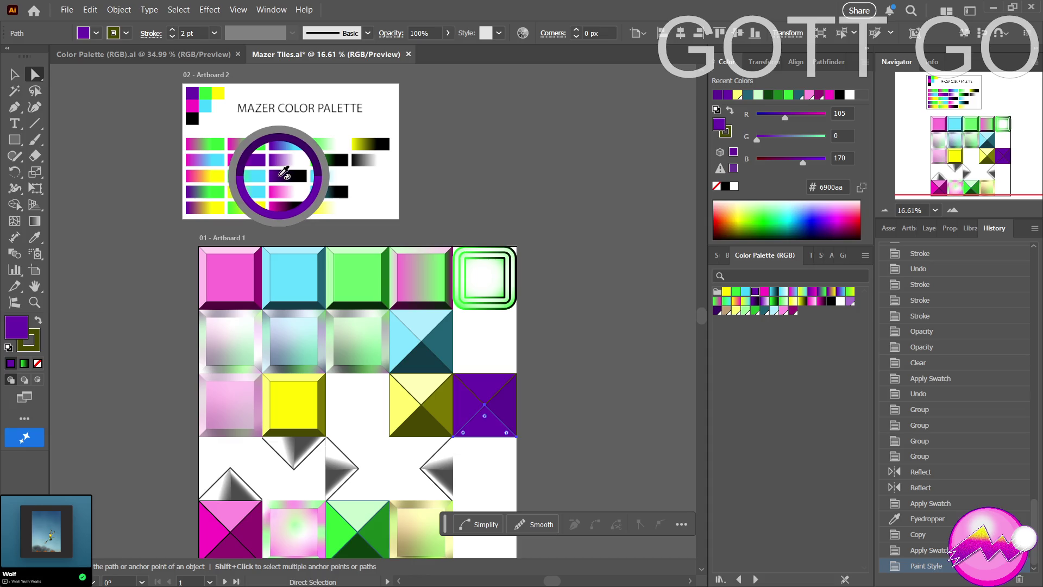
drag(284, 172, 329, 172)
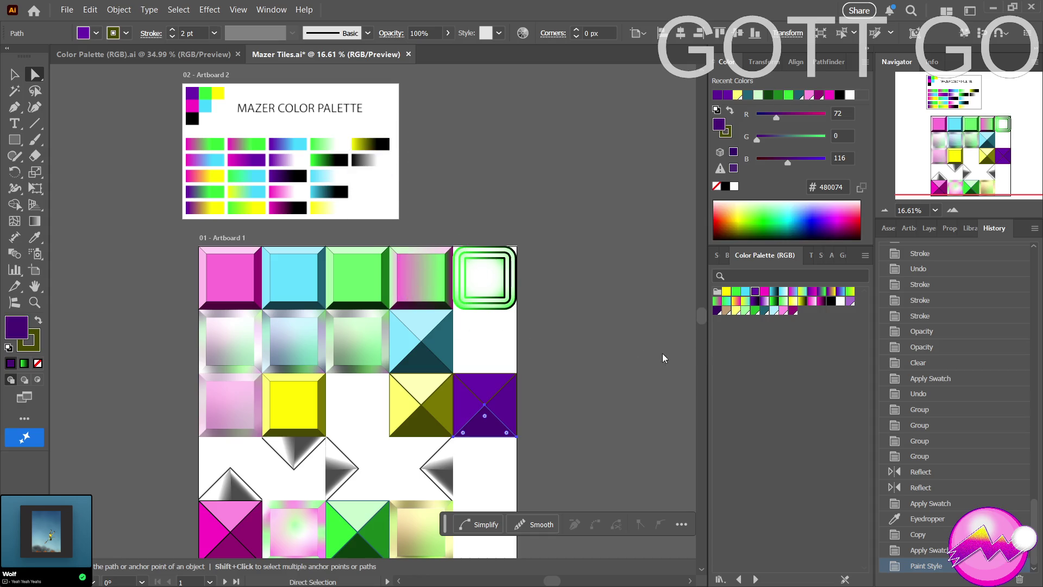
click(546, 407)
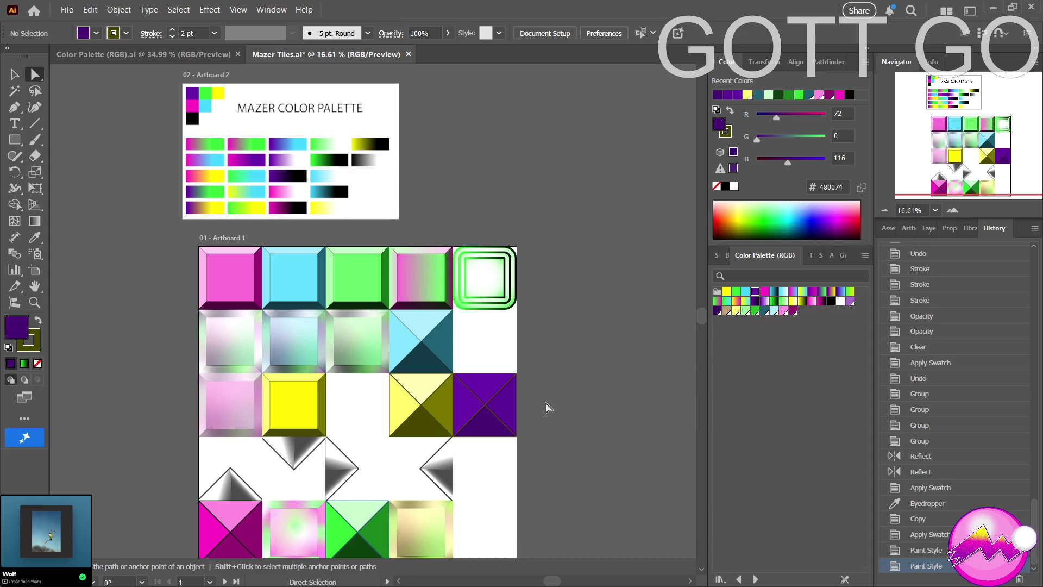
Give the purple tile's left triangle a lighter purple sampled from the palette artboard.
key(z)
drag(515, 398, 586, 368)
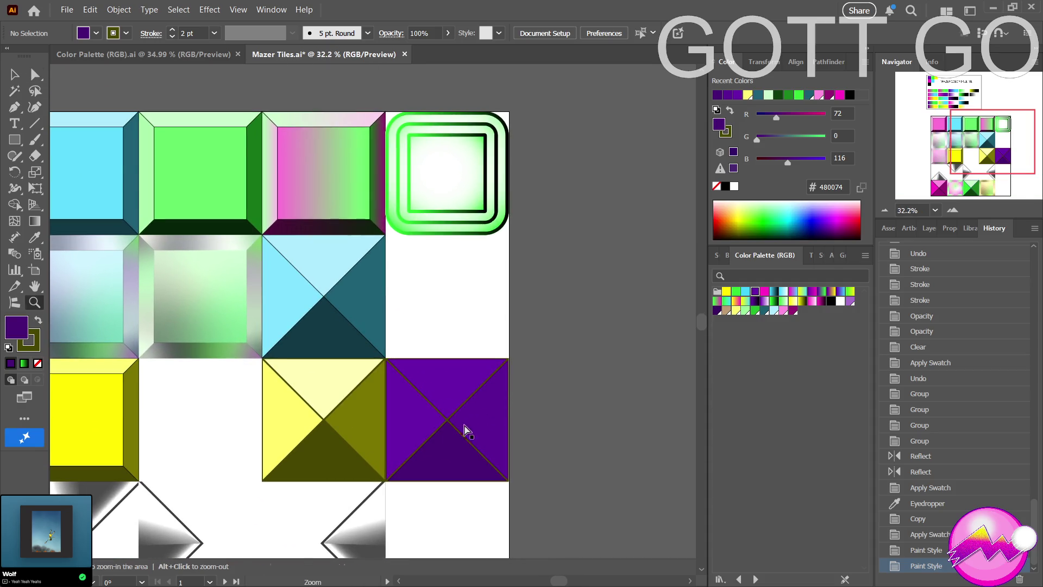
key(a)
click(415, 440)
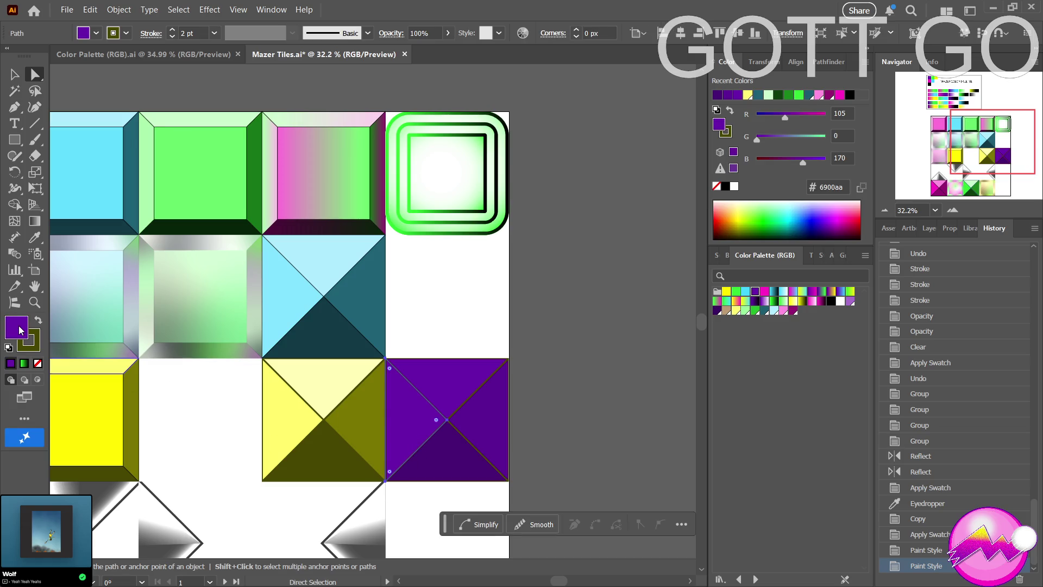
key(z)
drag(433, 410, 267, 357)
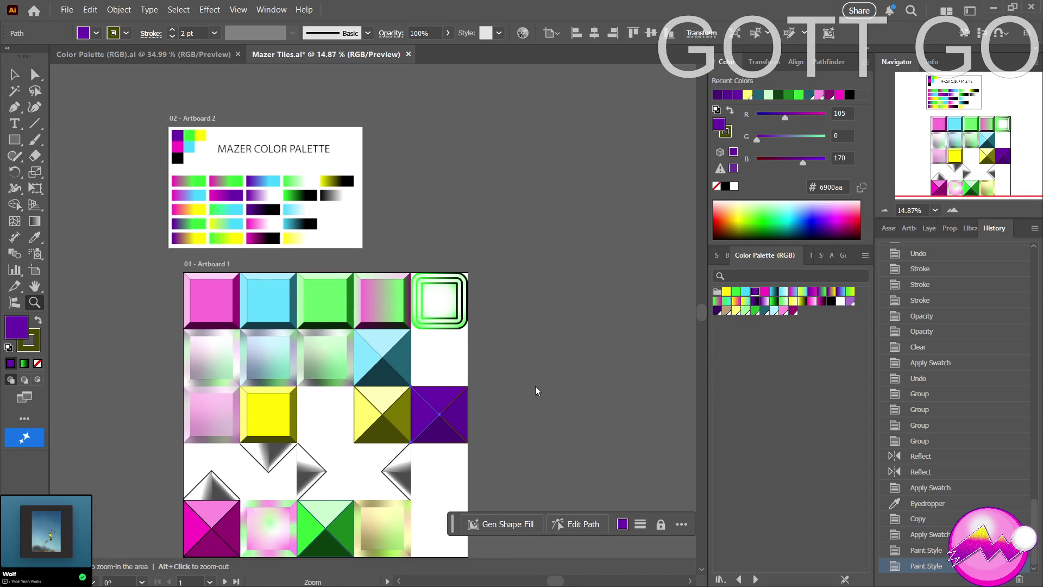
key(i)
click(150, 197)
drag(149, 197, 259, 194)
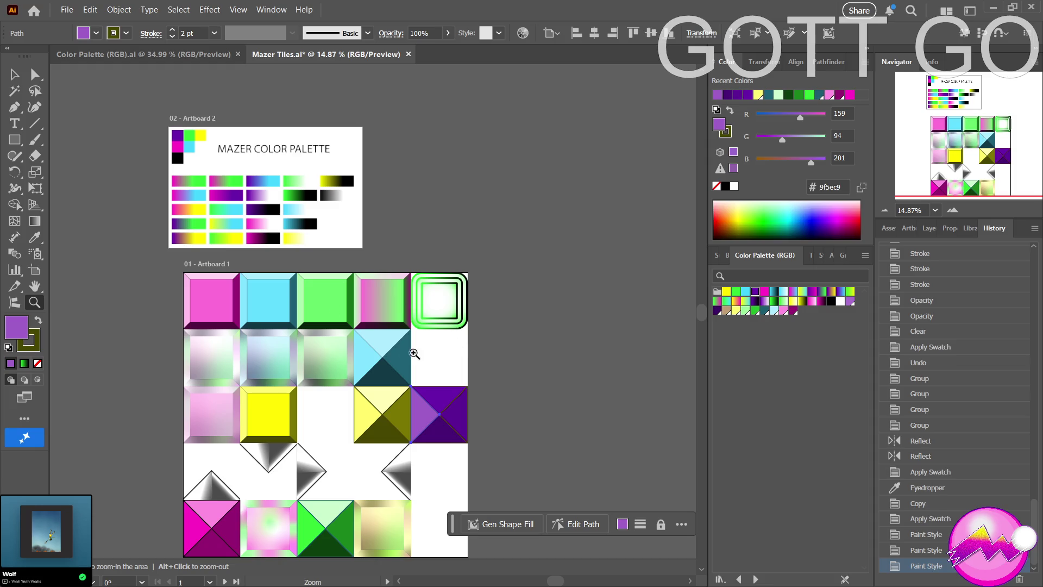
Fill the top triangle with pale lavender #e0cbed, undoing an accidental grey fill first.
key(a)
click(447, 397)
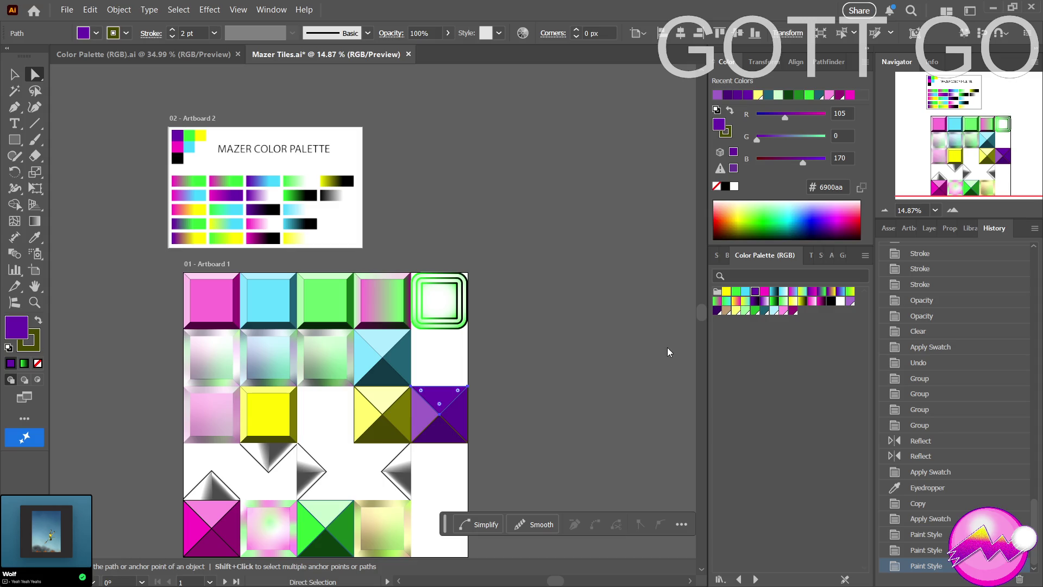
drag(577, 337, 254, 202)
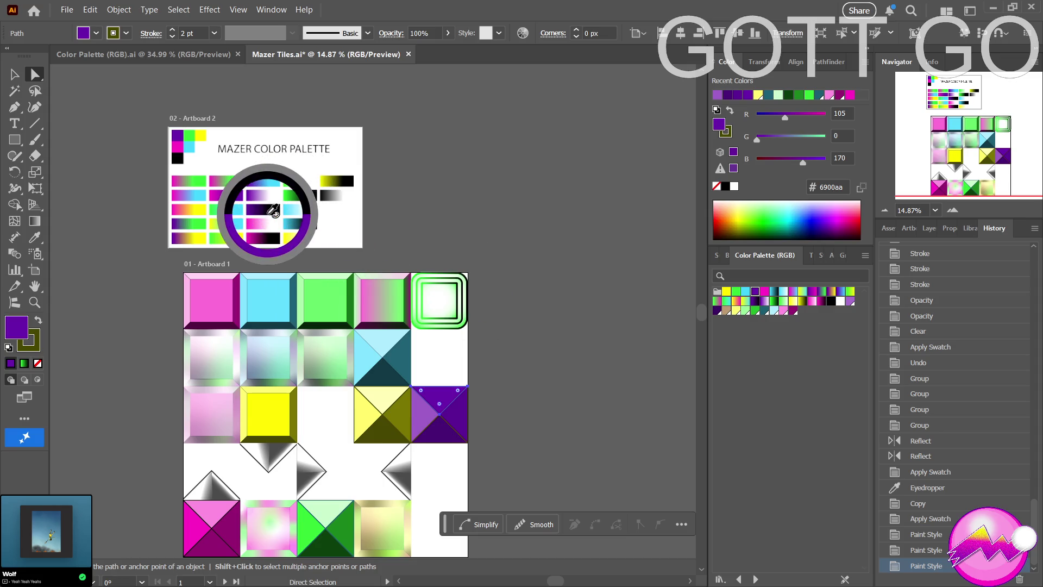
drag(261, 201, 269, 190)
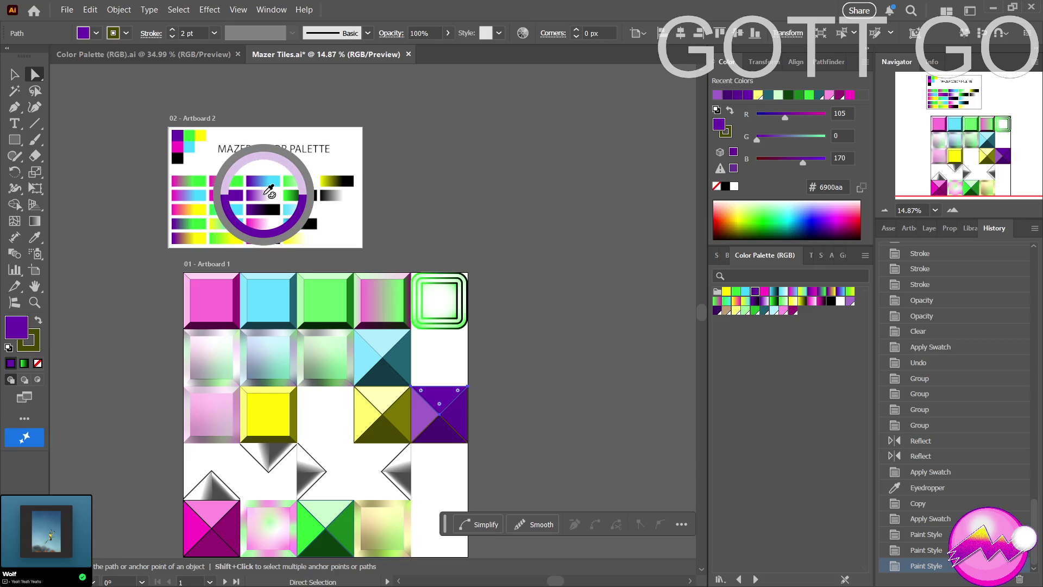
drag(269, 190, 712, 357)
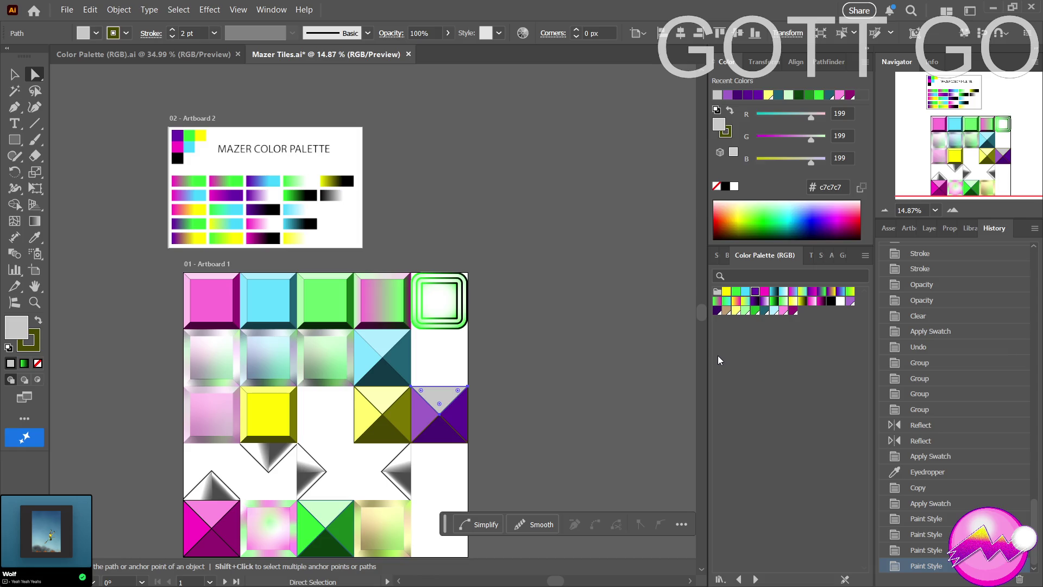
key(ctrl+z)
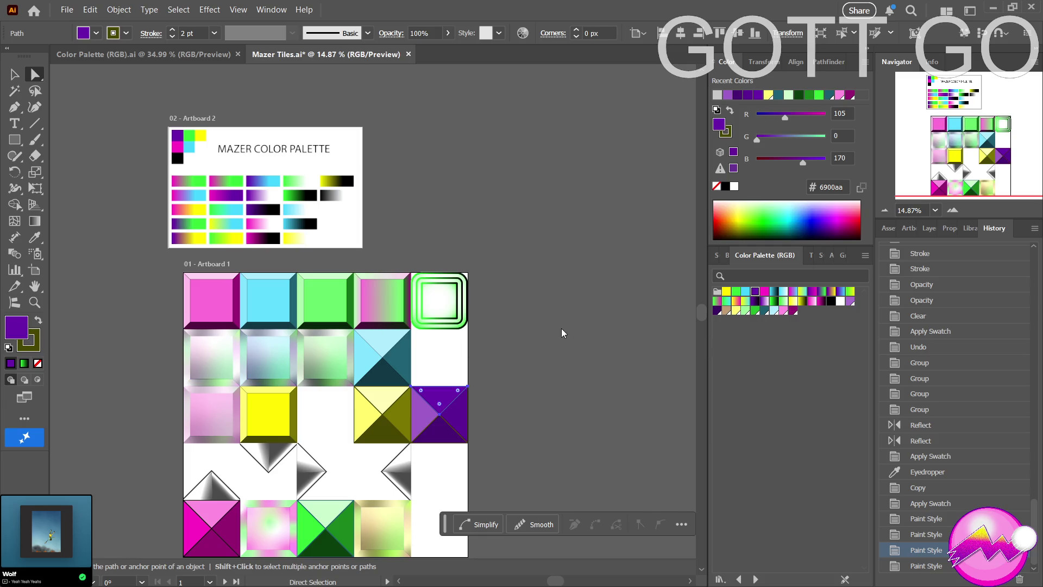
drag(320, 196, 269, 192)
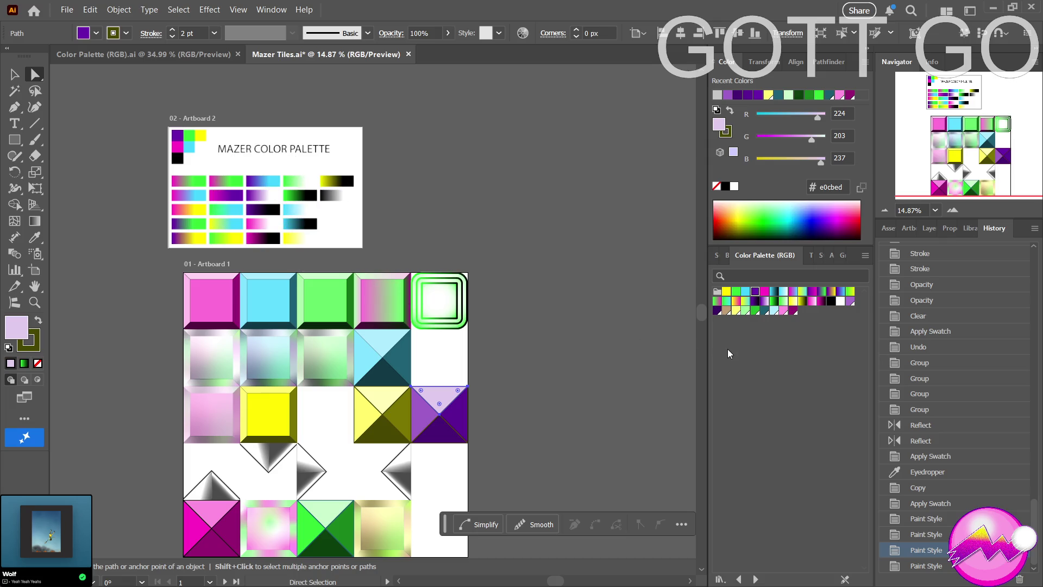
click(543, 350)
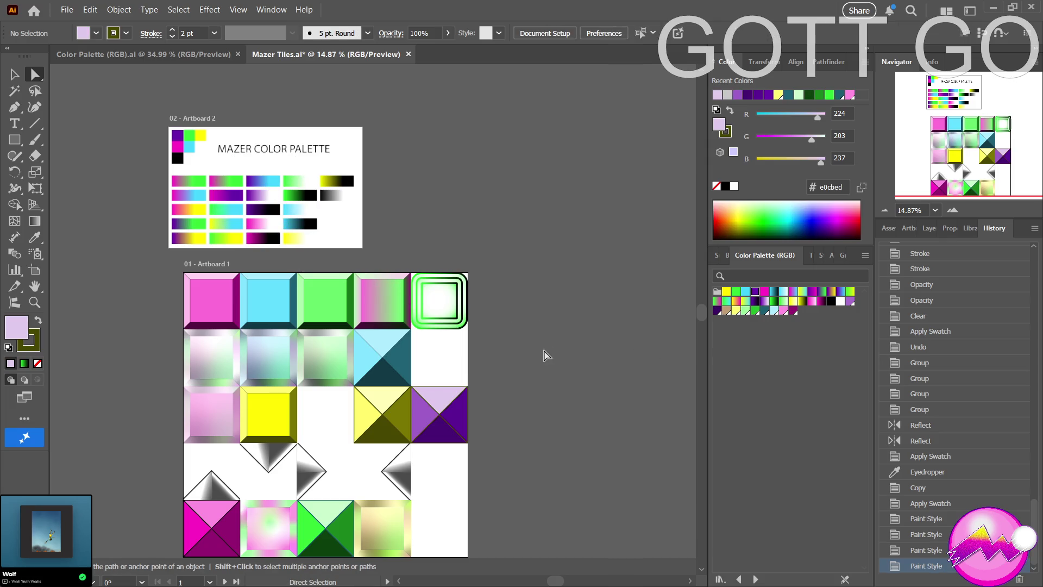
Zoom in on the tile grid, save Mazer Tiles.ai, and switch to the Color Palette (RGB) document.
key(z)
drag(543, 356, 439, 361)
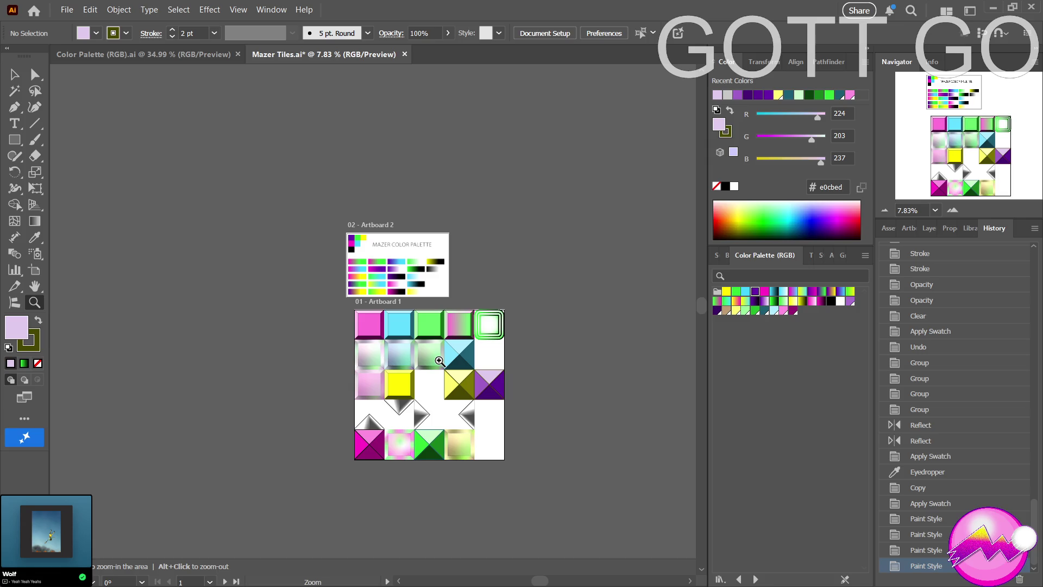
mouse_move(452, 415)
mouse_down()
mouse_move(536, 417)
mouse_move(533, 427)
mouse_up()
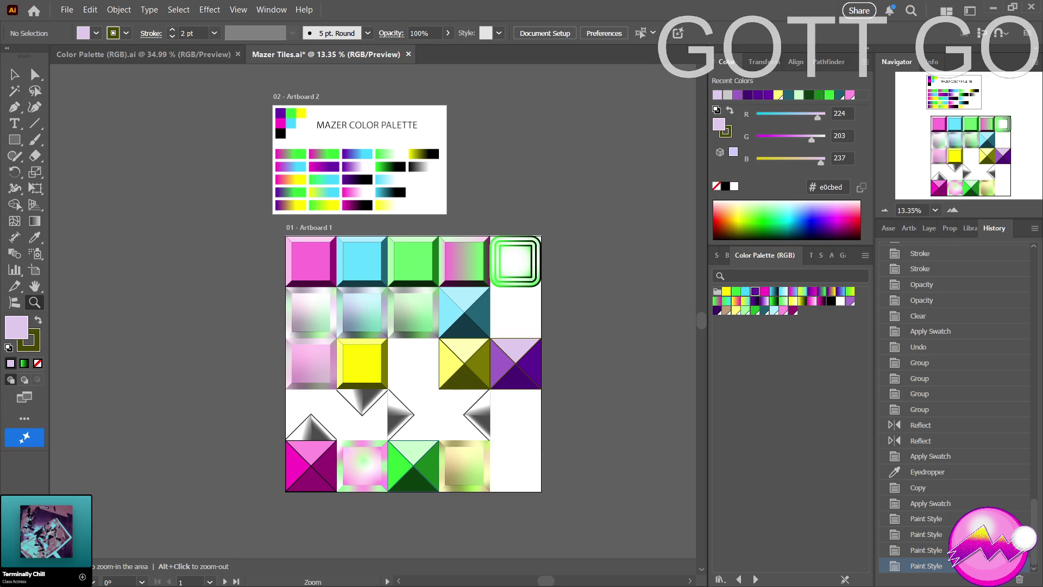
mouse_move(21, 497)
mouse_move(45, 532)
key(ctrl+s)
click(131, 60)
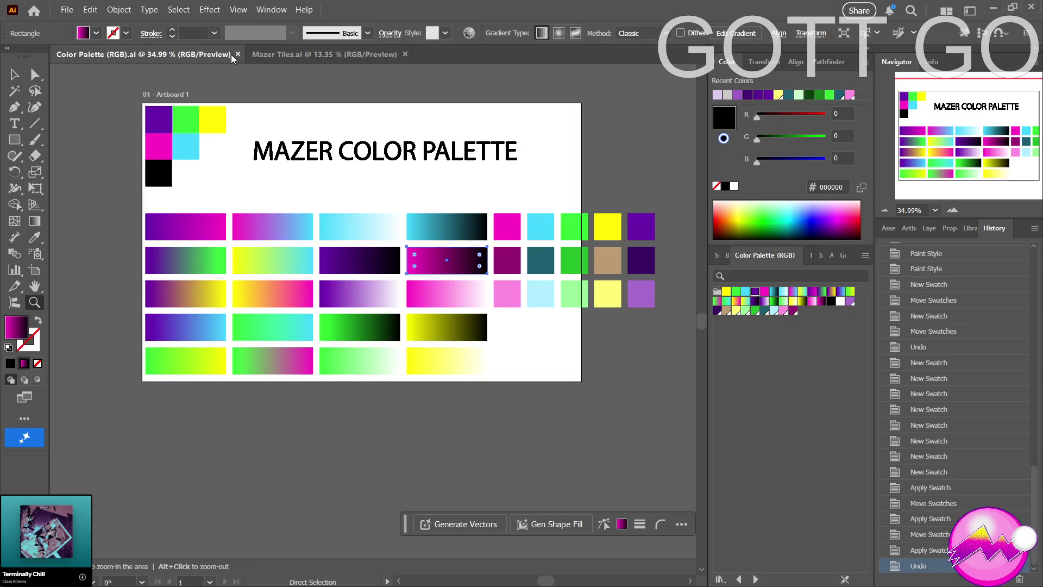
Close Color Palette (RGB).ai and Mazer Tiles.ai, then reopen Mazer Tiles from the Home screen.
click(237, 54)
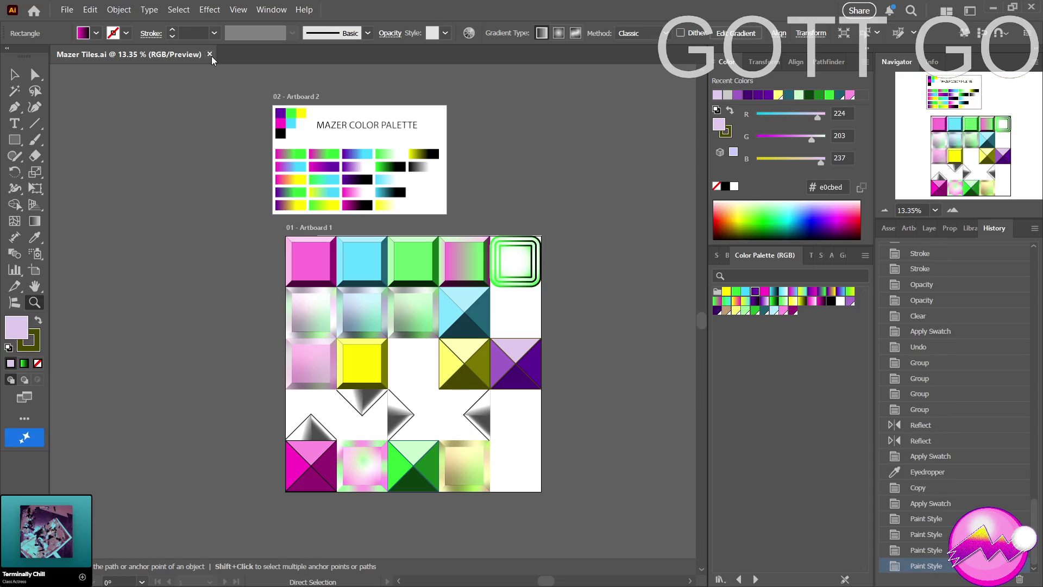
click(209, 55)
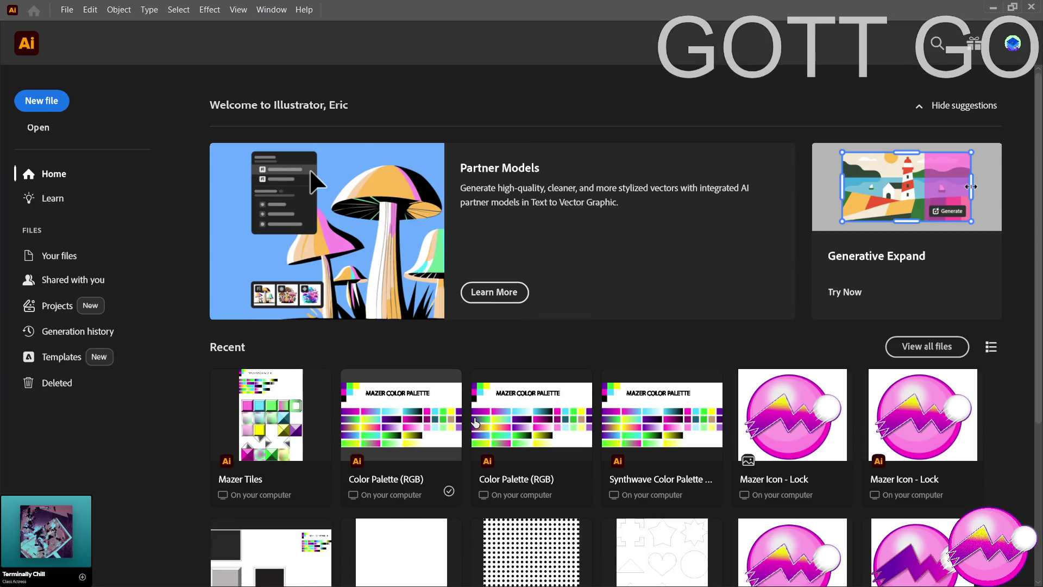
scroll(488, 408, down, 4)
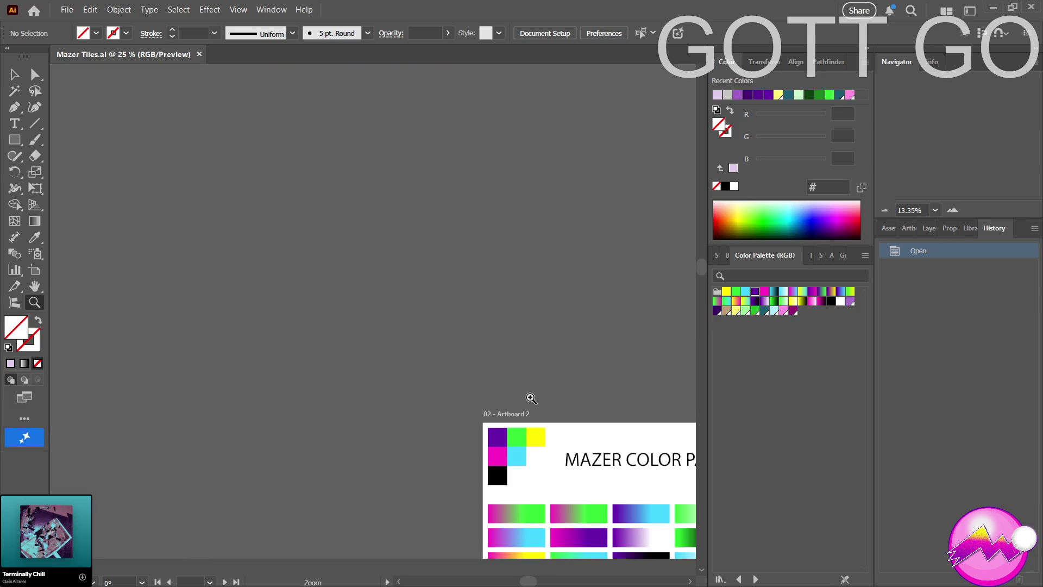
Zoom out and select the iridescent tile group at the start of row 2 as one object.
scroll(488, 464, down, 5)
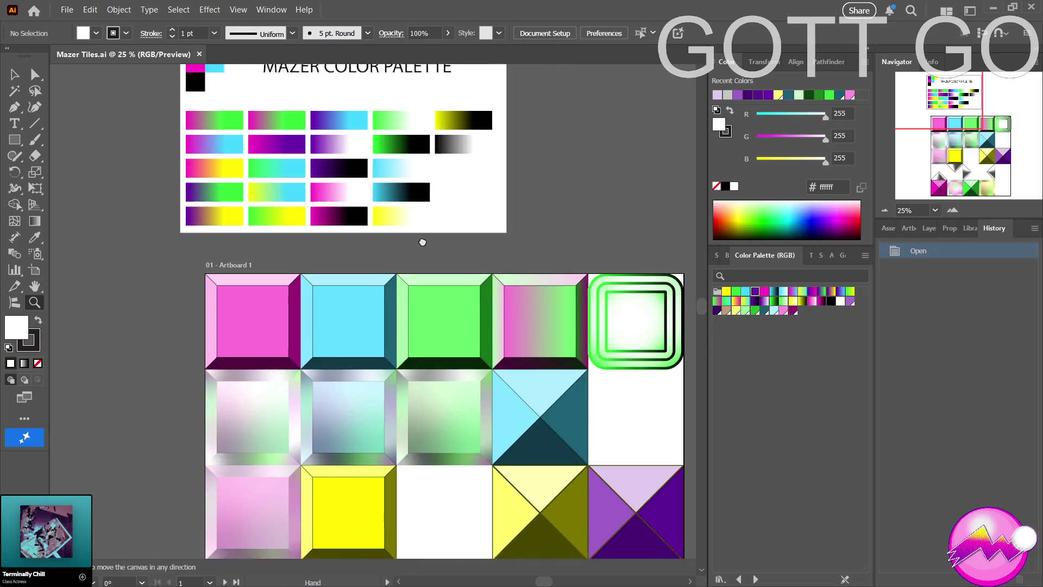
scroll(489, 464, down, 1)
scroll(467, 347, down, 5)
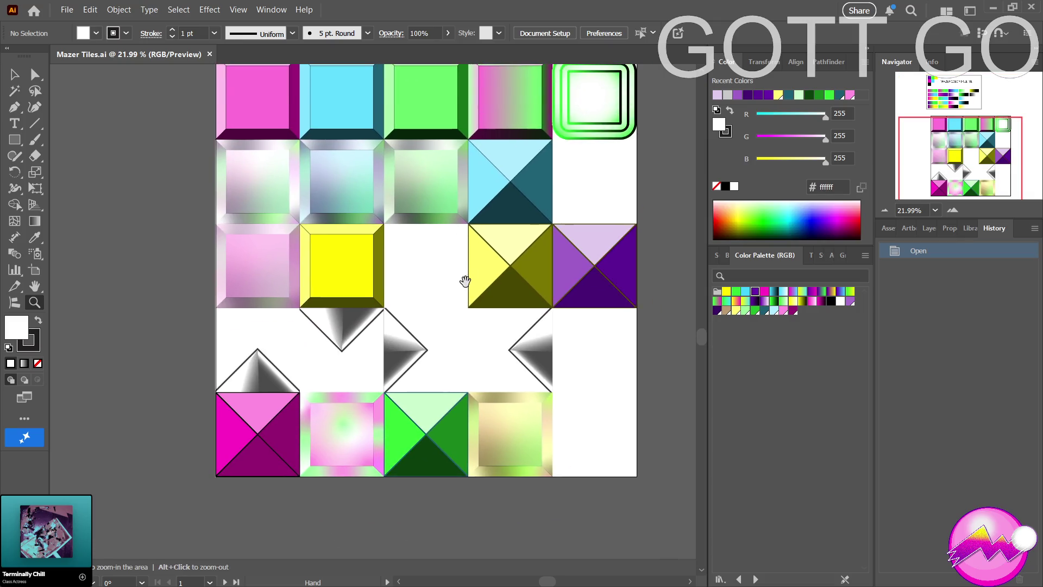
key(a)
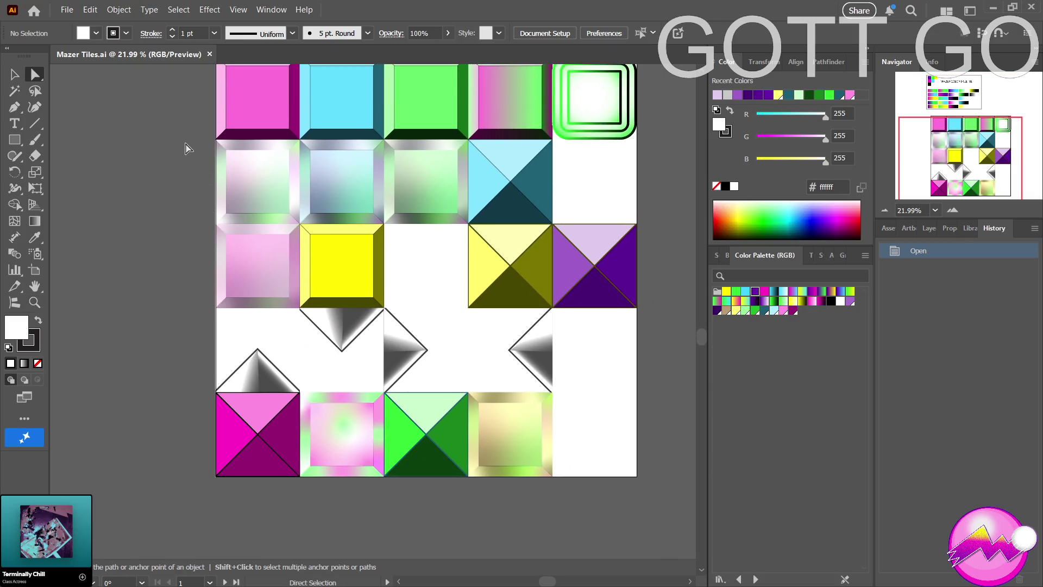
click(219, 168)
key(v)
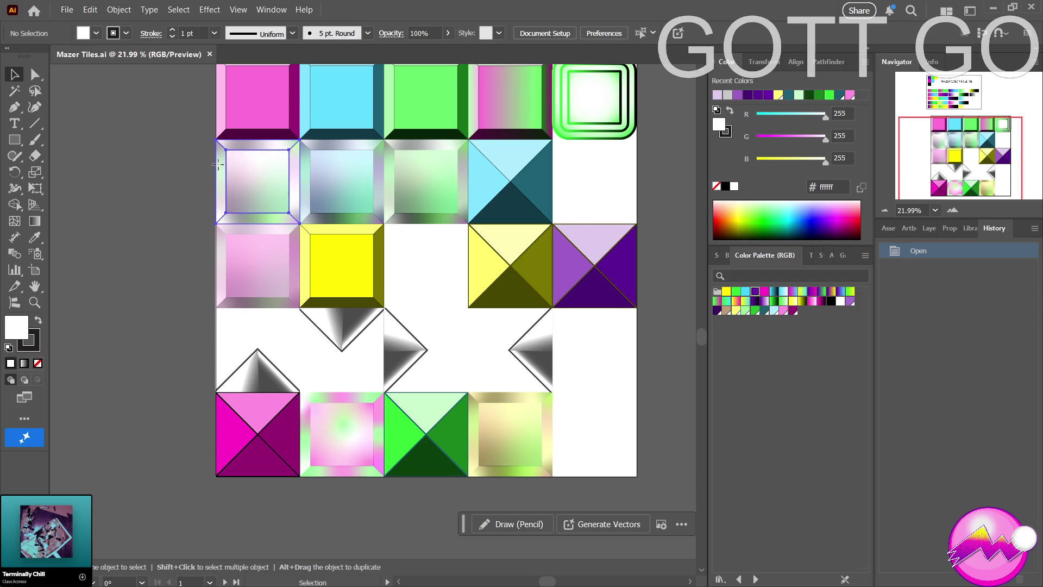
key(a)
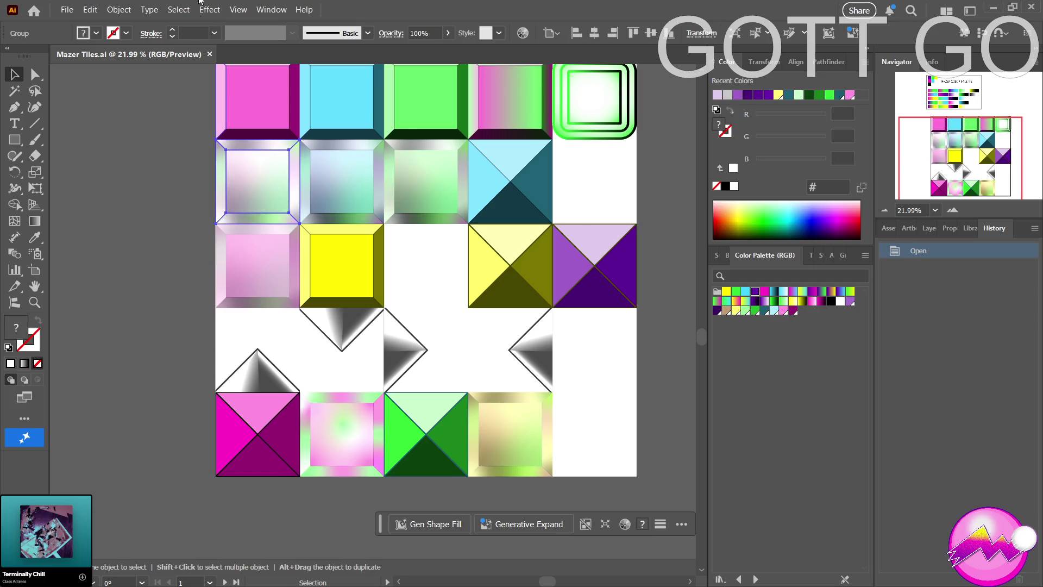
key(v)
Switch to Mazer UI.ai, zoom onto the colour palette artboard and select its linked palette image.
key(ctrl+alt+n)
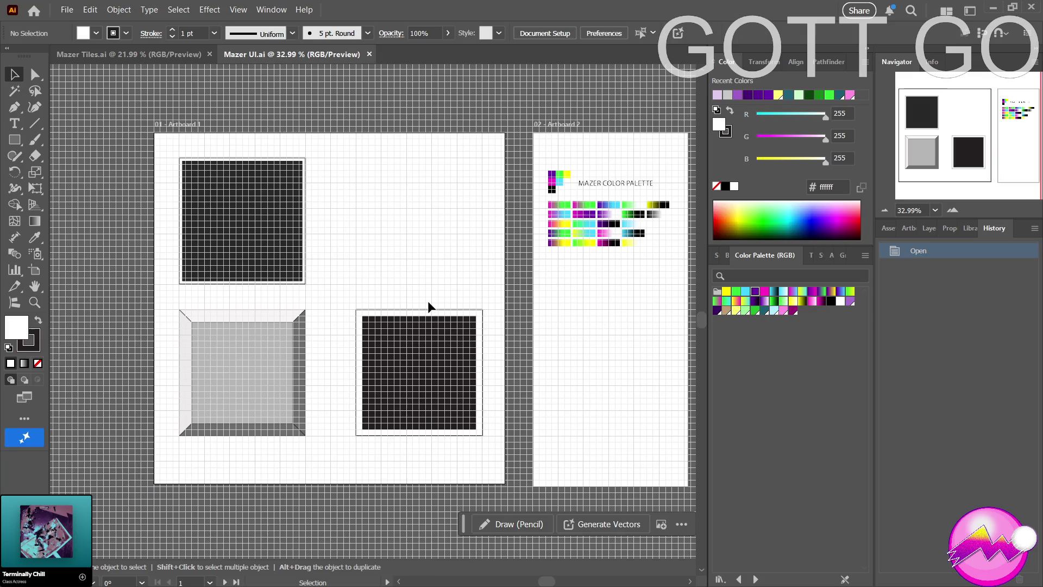
key(z)
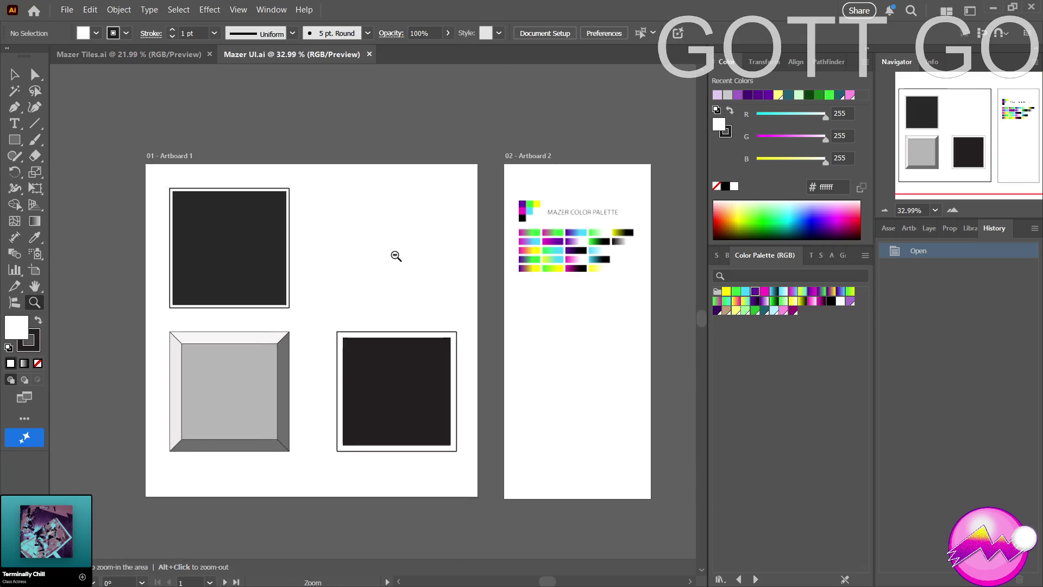
drag(396, 256, 372, 279)
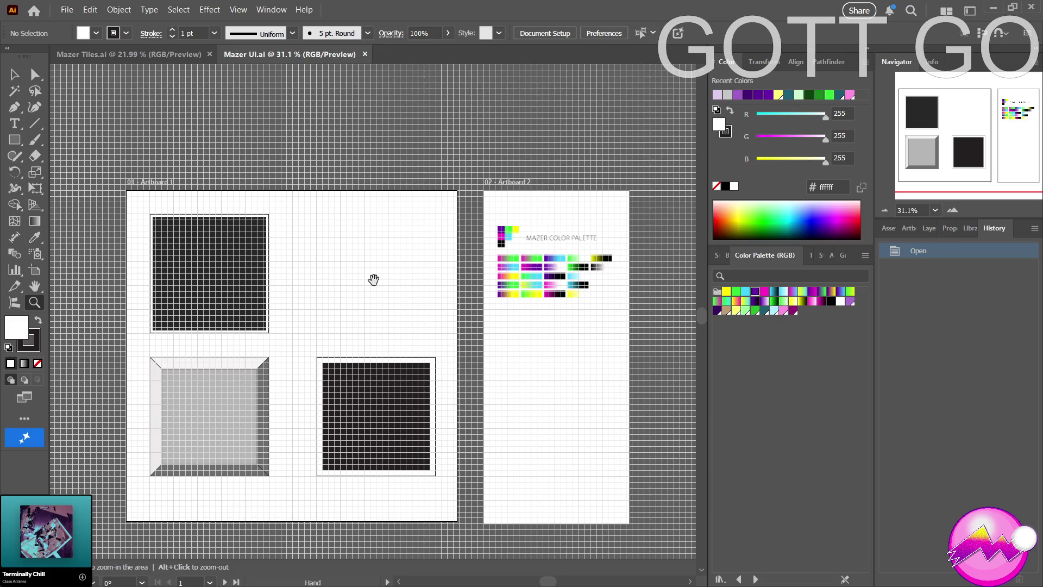
mouse_move(464, 249)
mouse_down()
mouse_move(502, 255)
mouse_move(394, 264)
mouse_up()
key(a)
click(408, 260)
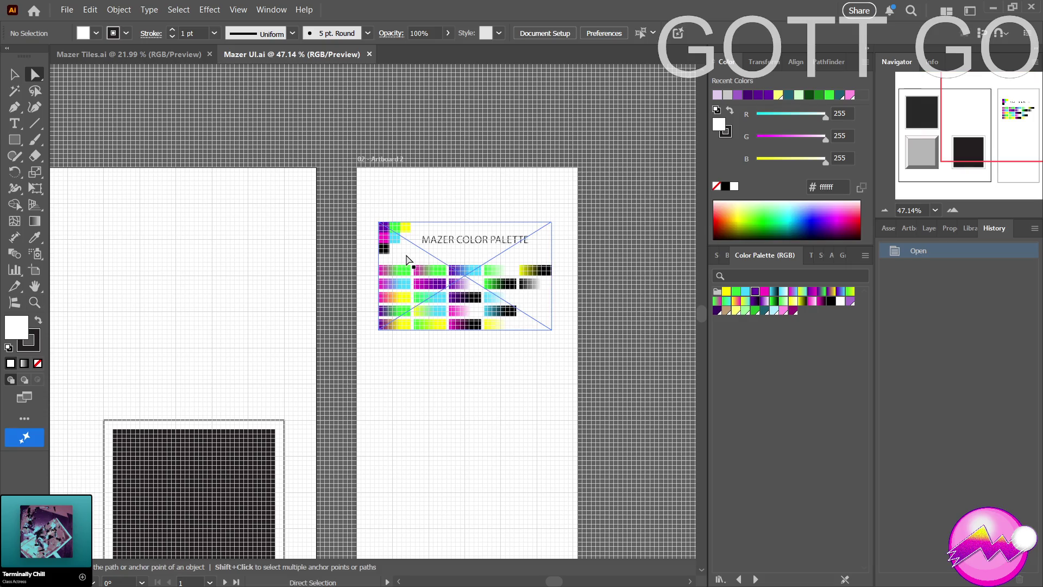
Paste the iridescent tile beside the first artboard's placeholder tiles and drag it up to the top row.
drag(260, 254, 426, 194)
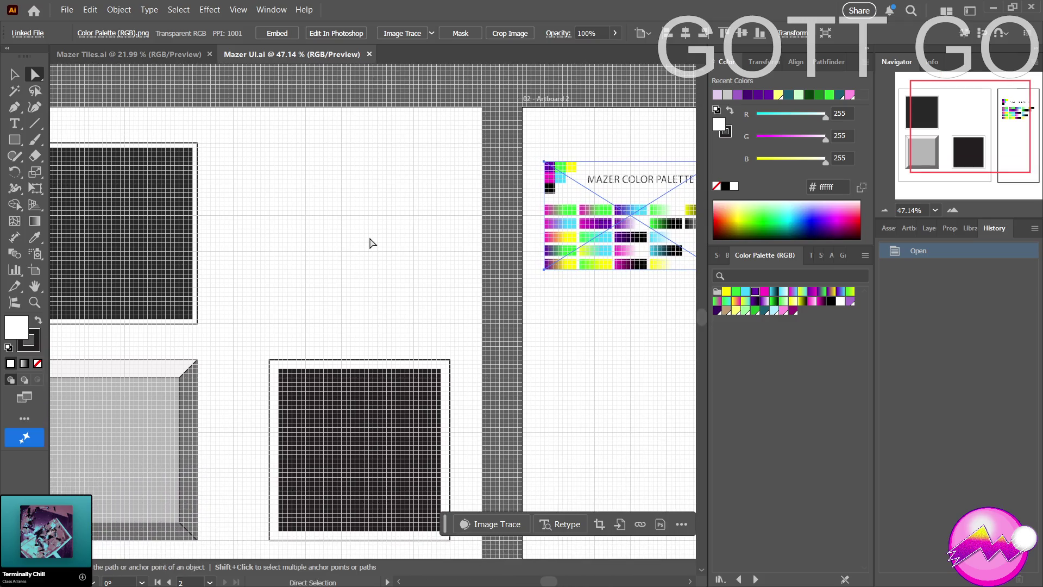
drag(360, 252, 396, 186)
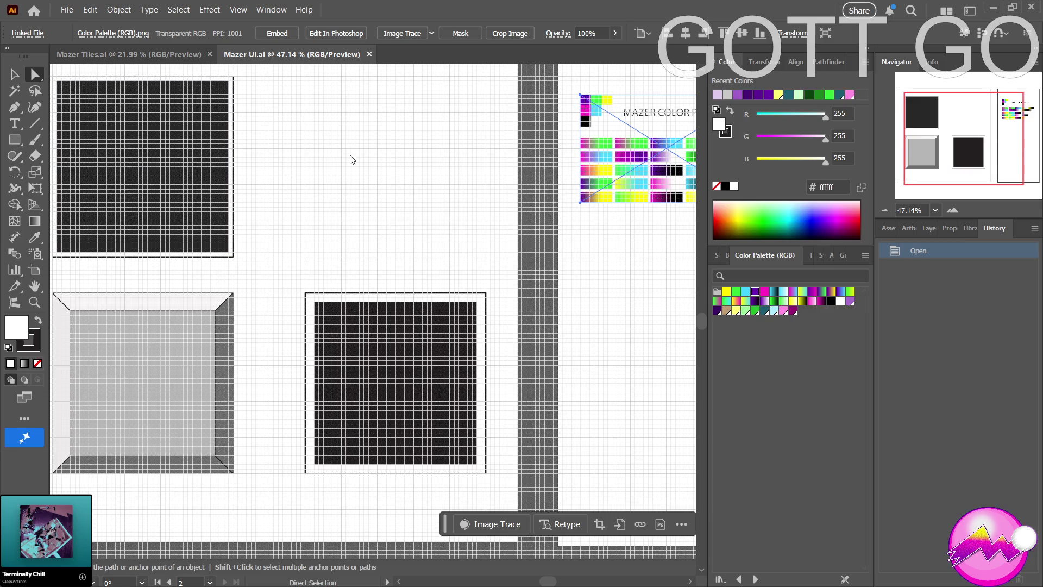
key(ctrl+v)
drag(345, 226, 332, 87)
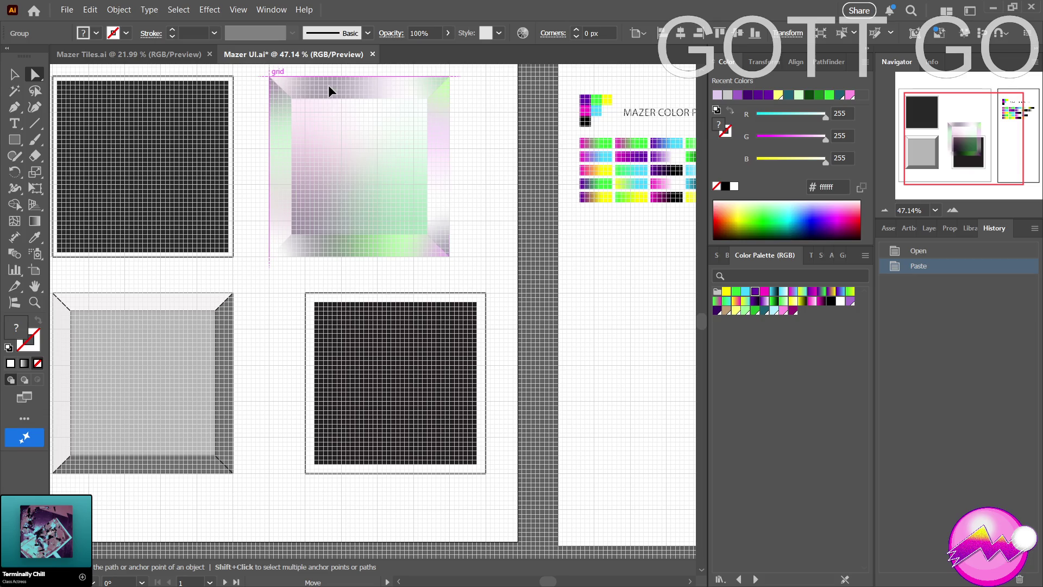
Turn on the document grid and nudge the iridescent tile into the top-right slot.
drag(331, 86, 328, 85)
key(z)
drag(403, 136, 316, 159)
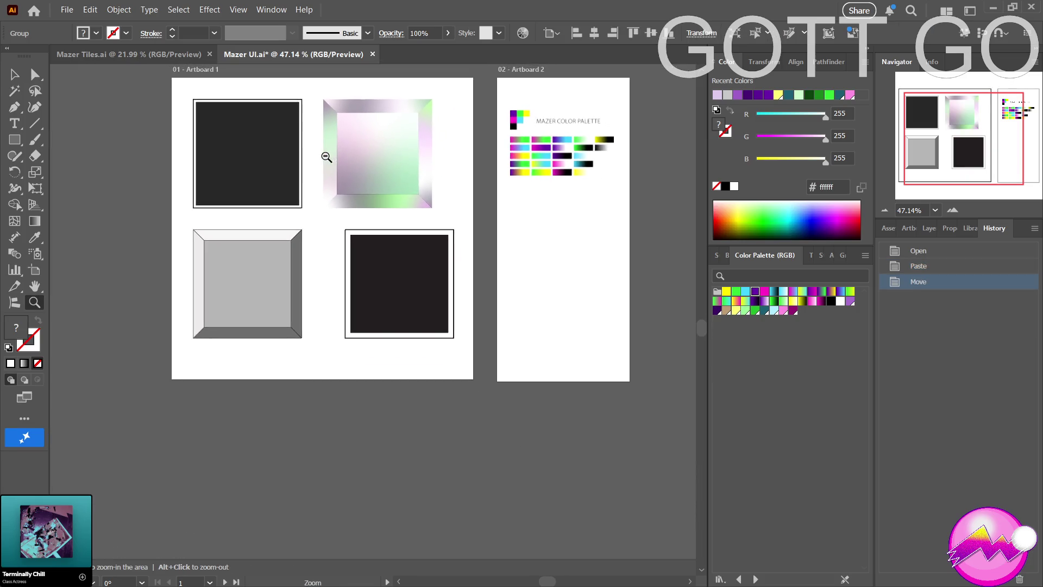
key(ctrl+apostrophe)
key(v)
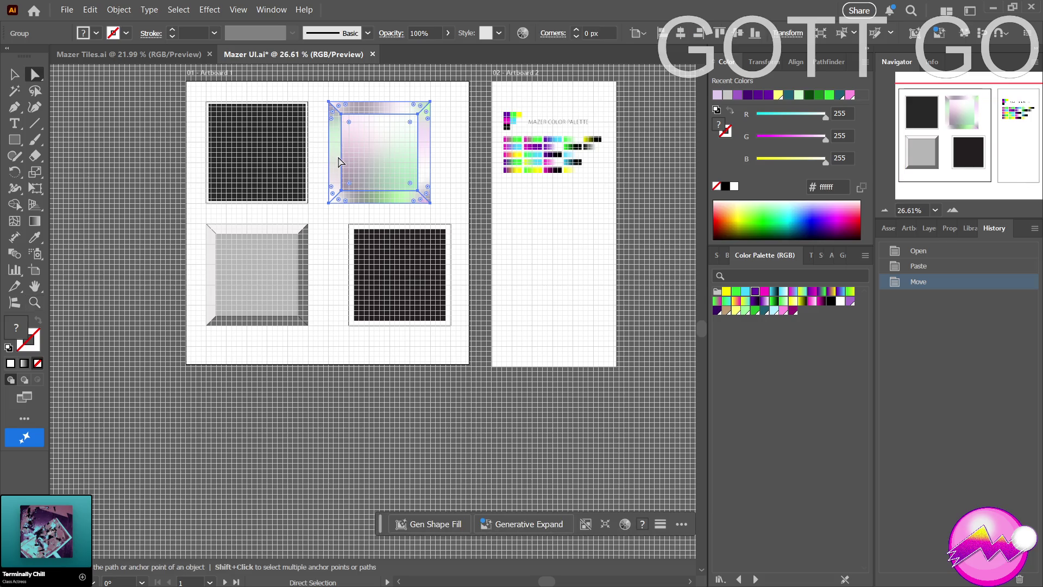
drag(337, 157, 354, 152)
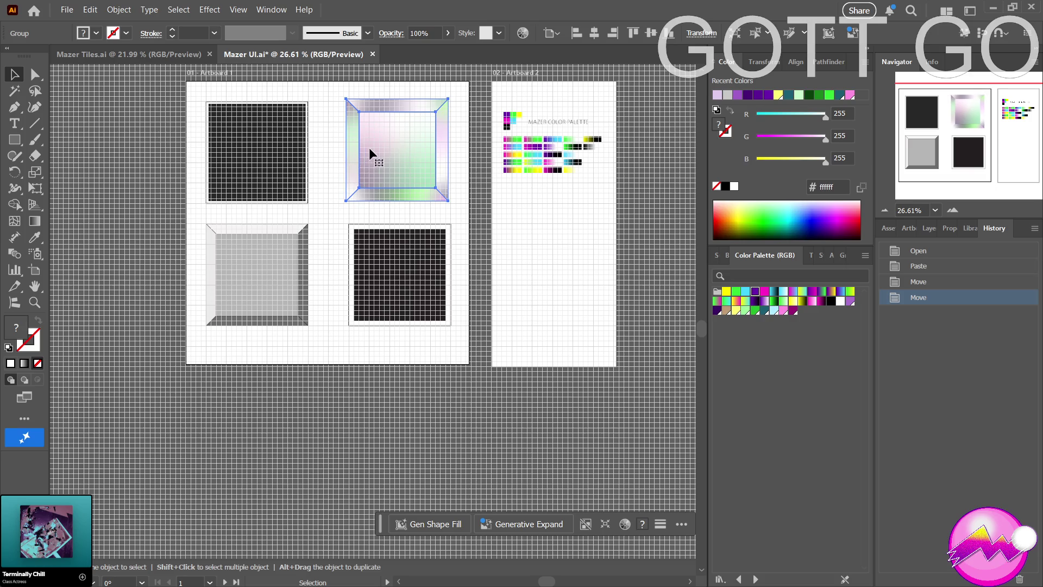
Zoom in on the tile and snap it slightly right onto the grid.
key(z)
click(370, 154)
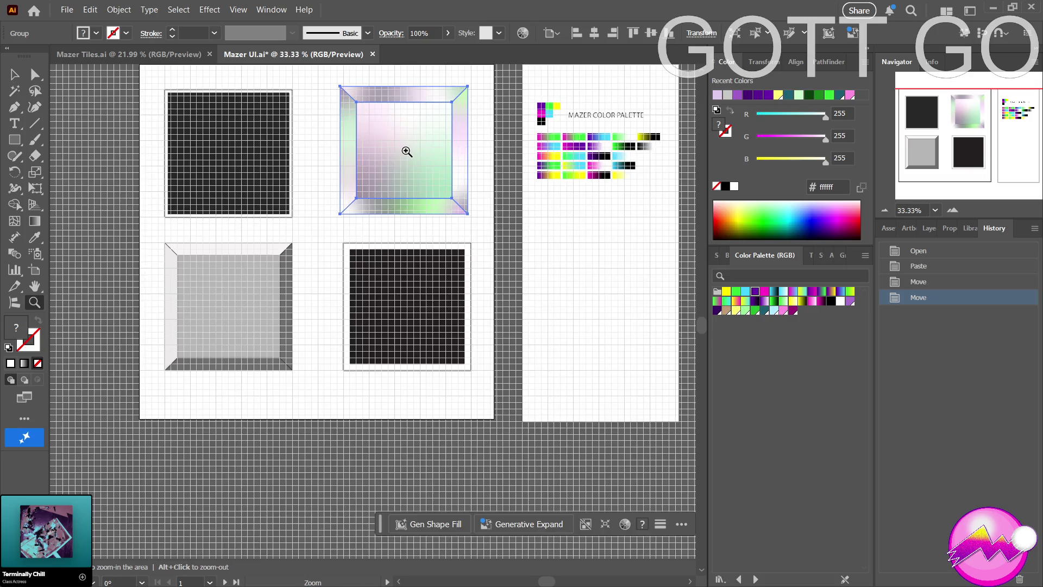
key(v)
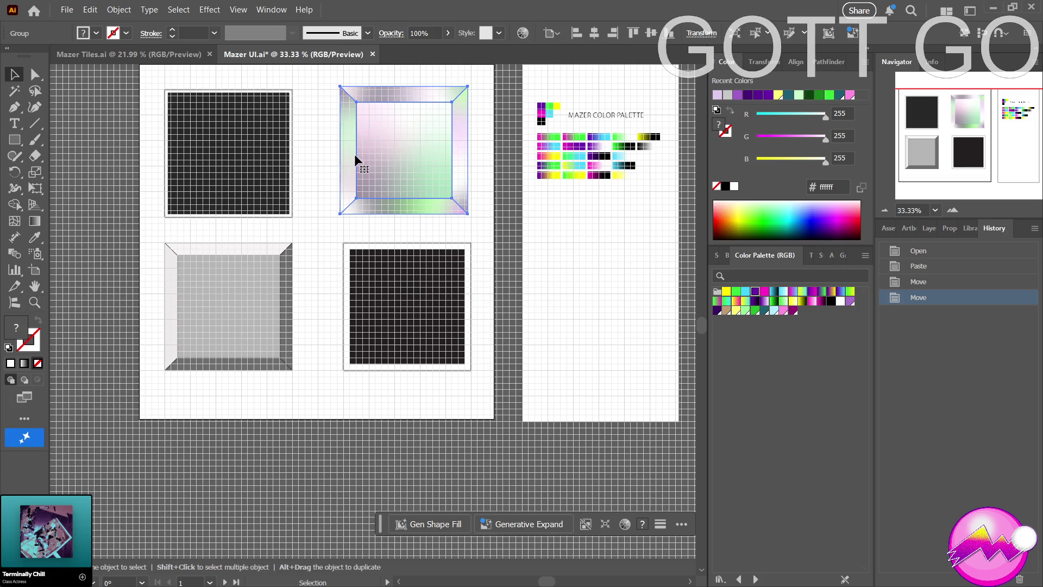
drag(354, 159, 357, 163)
key(z)
scroll(307, 184, down, 1)
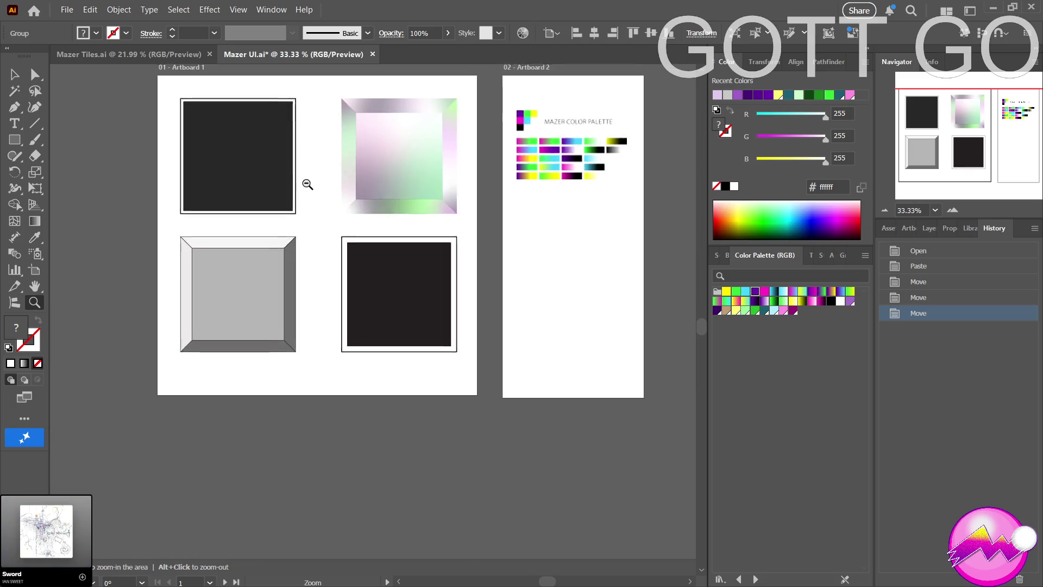
scroll(308, 184, down, 2)
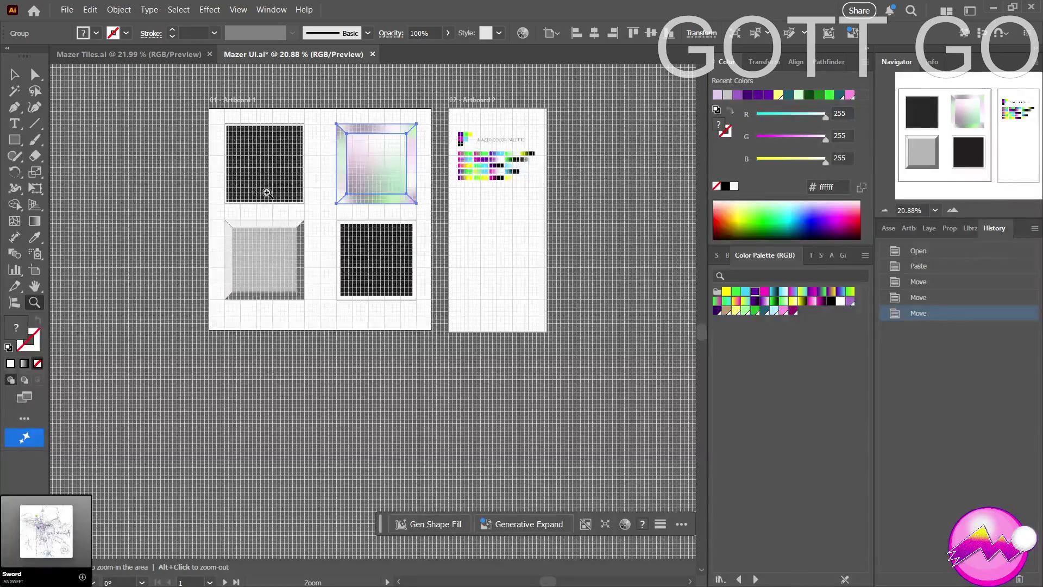
Deselect all, save Mazer UI.ai, then close Mazer Tiles.ai and Mazer UI.ai.
key(ctrl+shift+a)
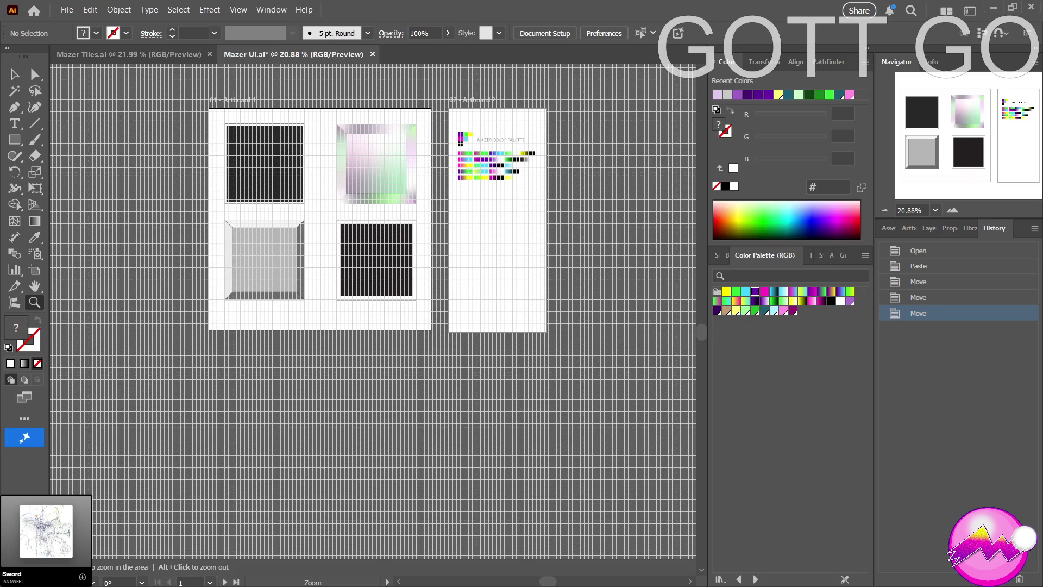
key(ctrl+s)
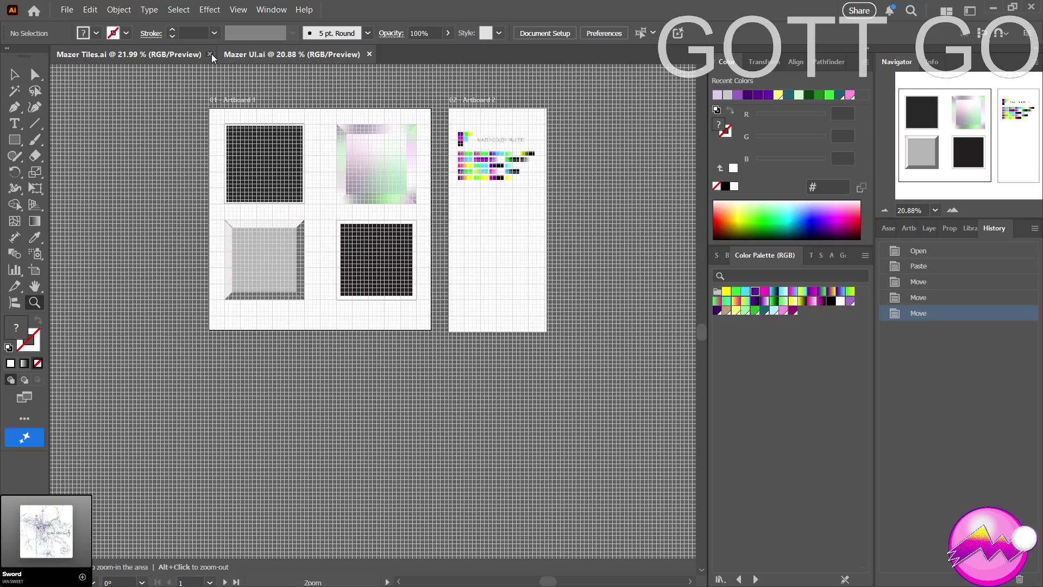
click(209, 54)
click(202, 54)
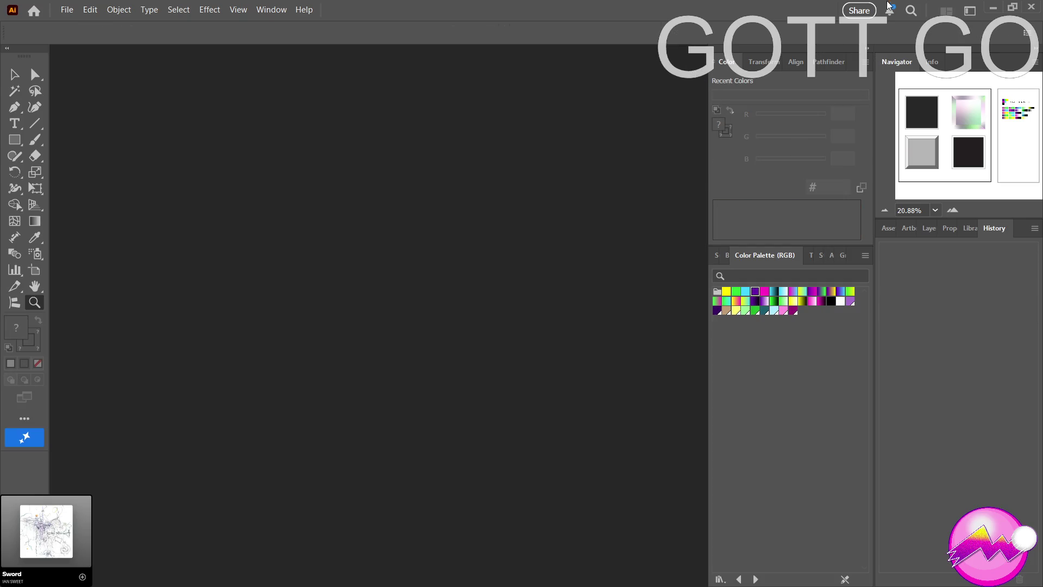